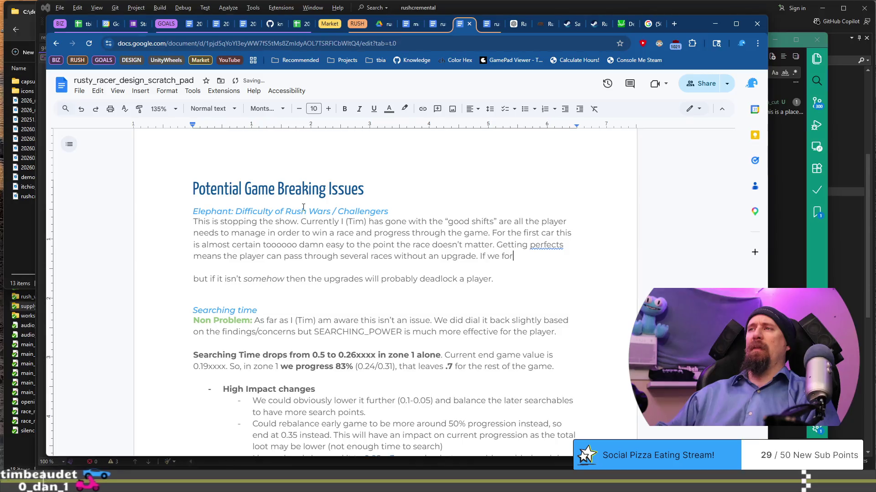
End the Elephant paragraph with the sentence on forcing perfect shifts and the vehicle need, then start a new line.
type("layer to ")
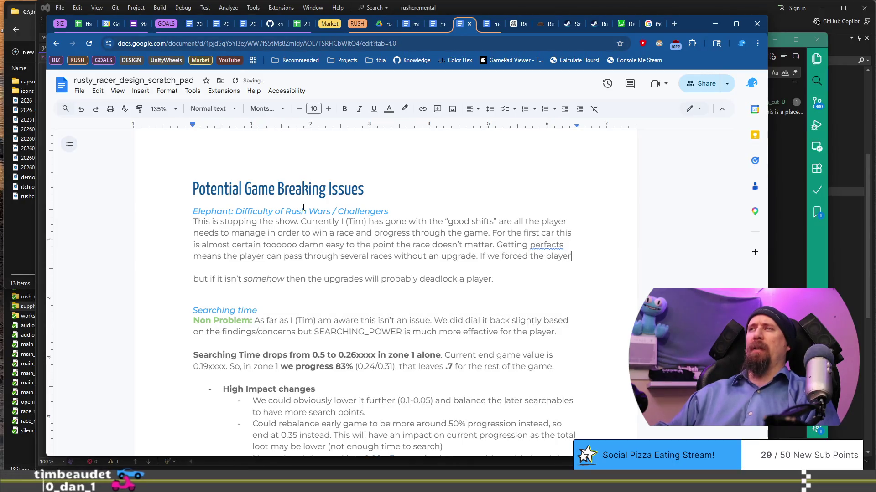
type("have perfect shif")
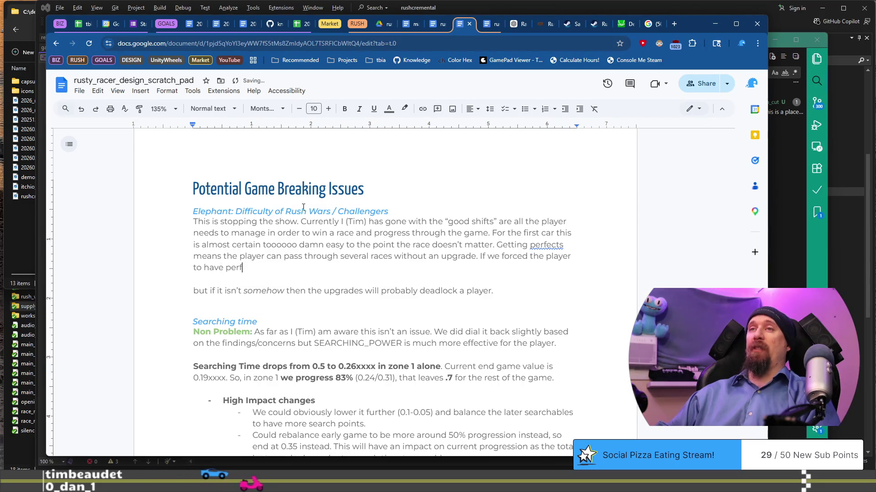
type("ts, it th")
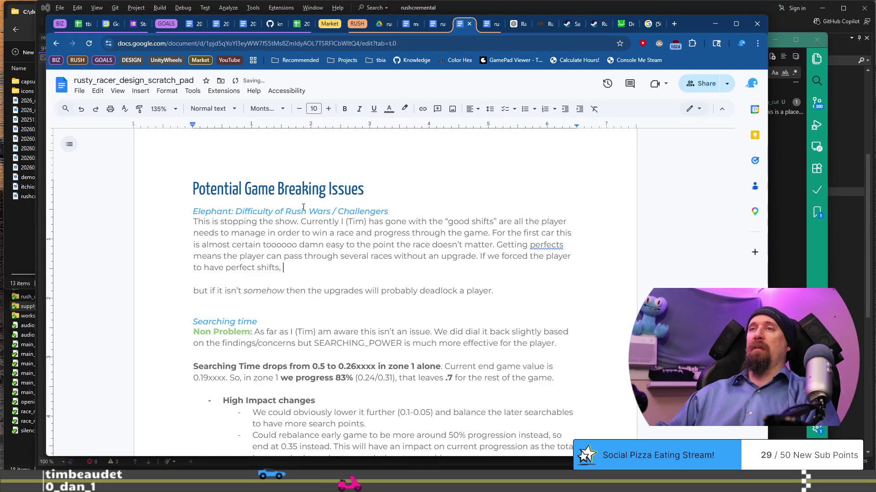
key("BackSpace")
key("BackSpace")
key("BackSpace")
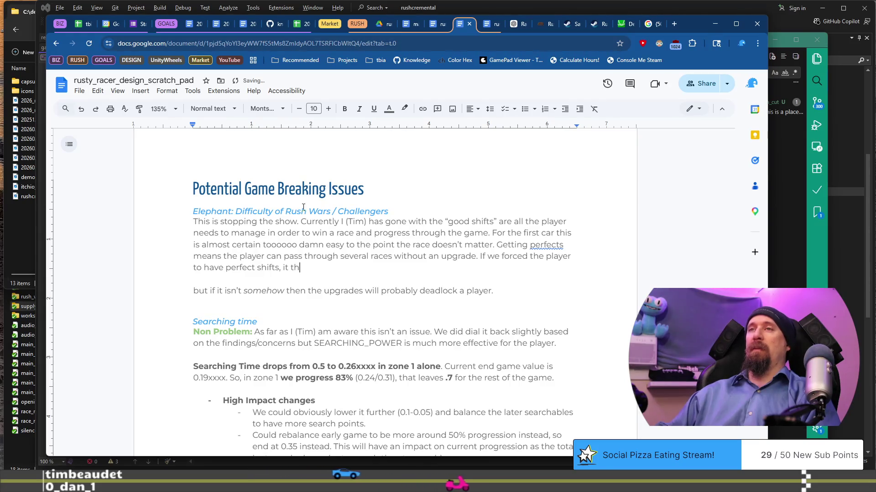
type("(or even some m")
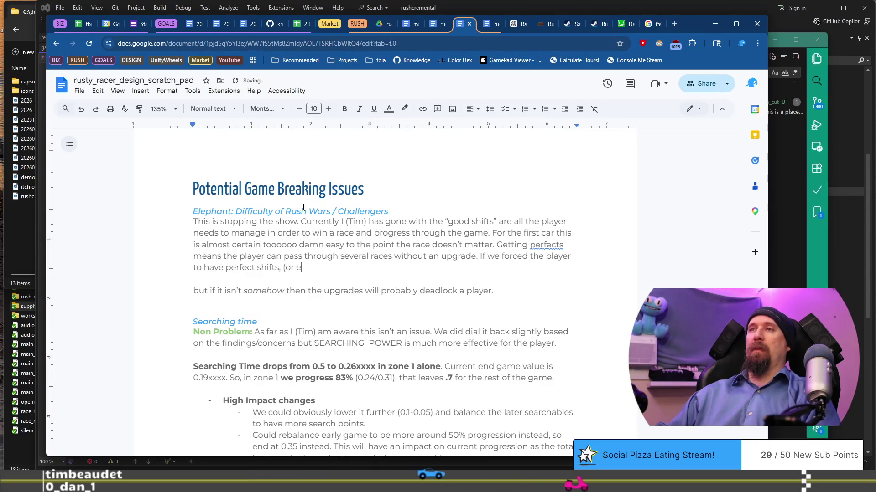
type("umber of th")
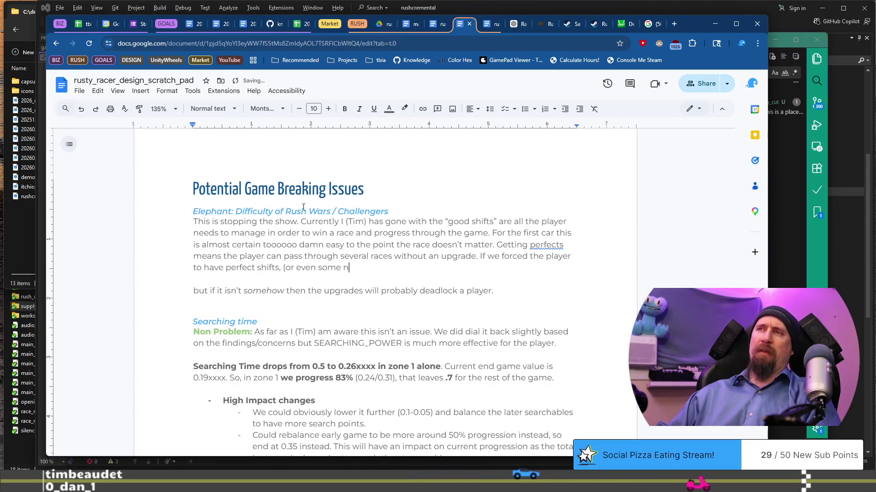
type("em) the up")
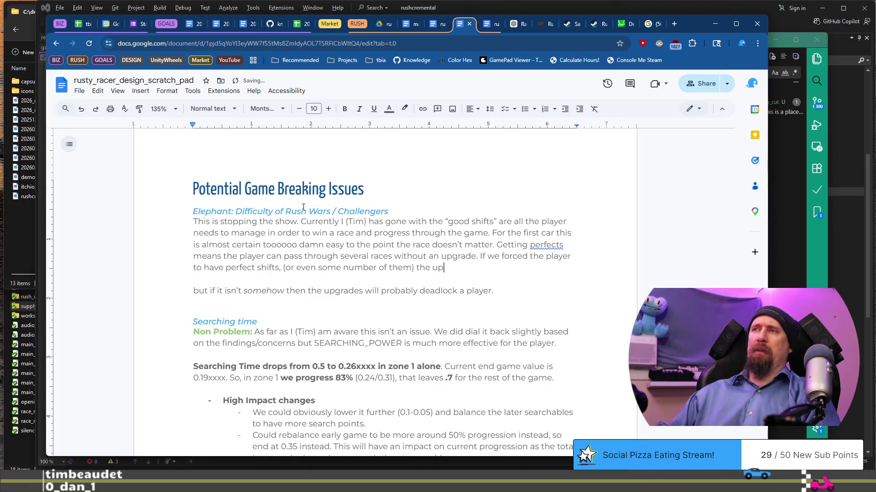
type(" drastically changes w")
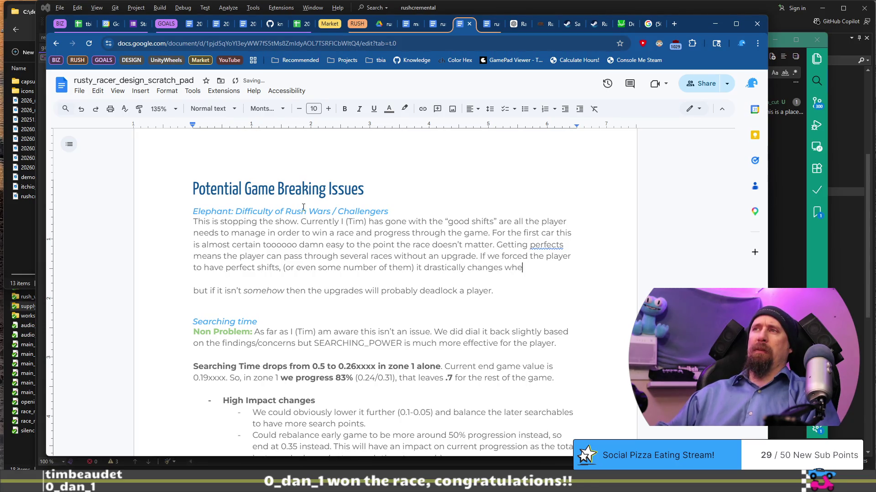
type("n the ")
type("upgrade")
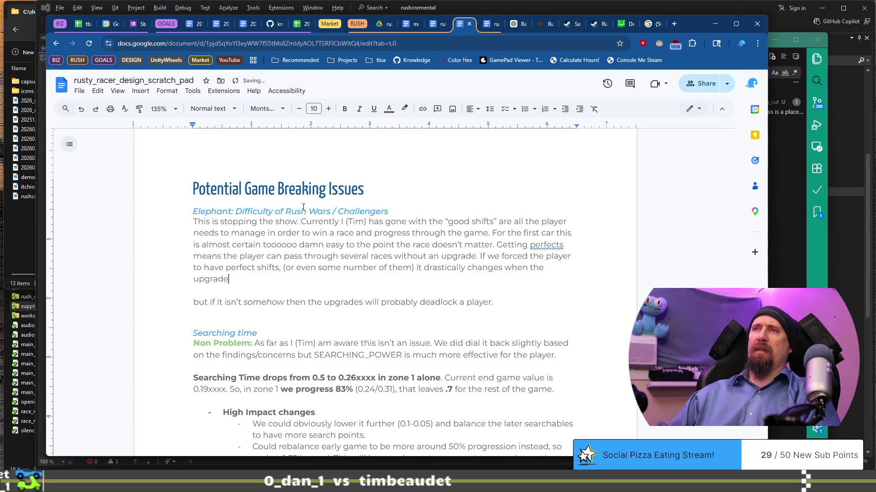
type("er ")
type("eds to ")
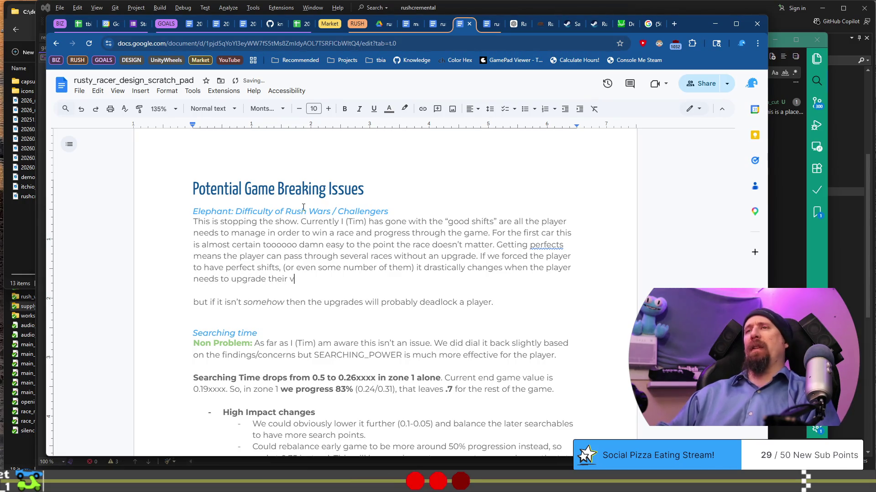
type("vehicle.")
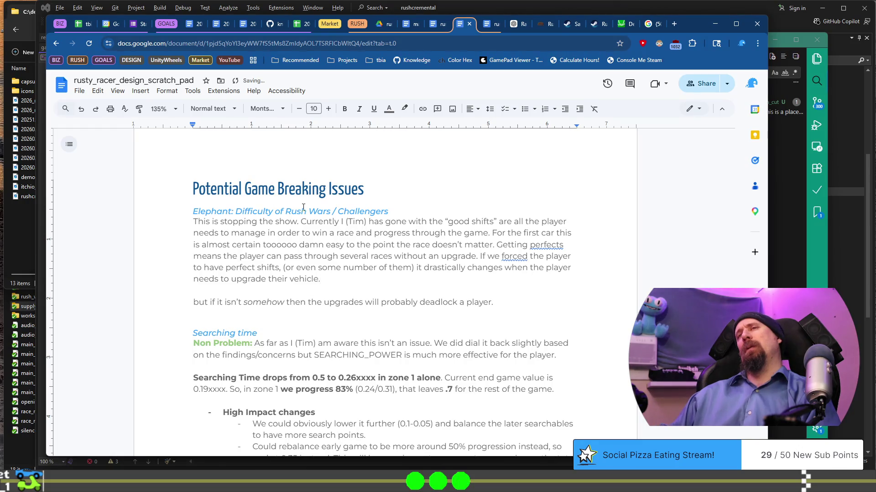
key("Return")
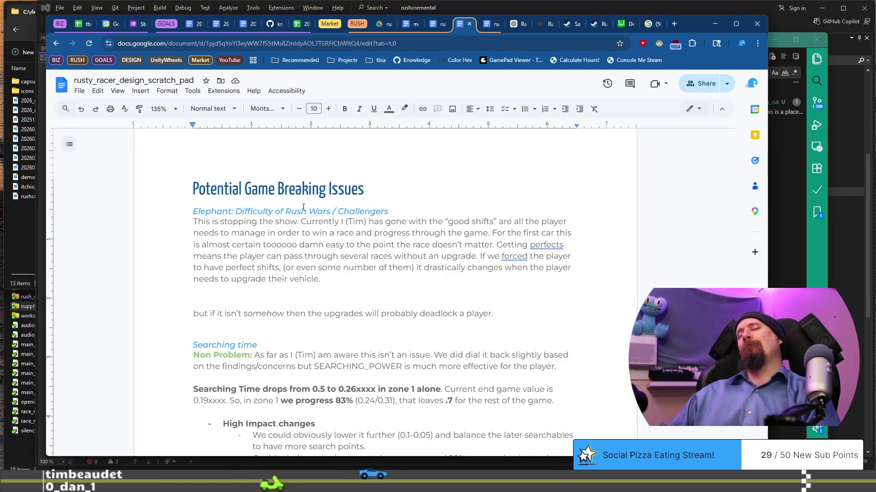
Begin a new line reading 'The demo had to work quite hard to ensure the player have…'.
type("The demo had to work quite hard to ensure ")
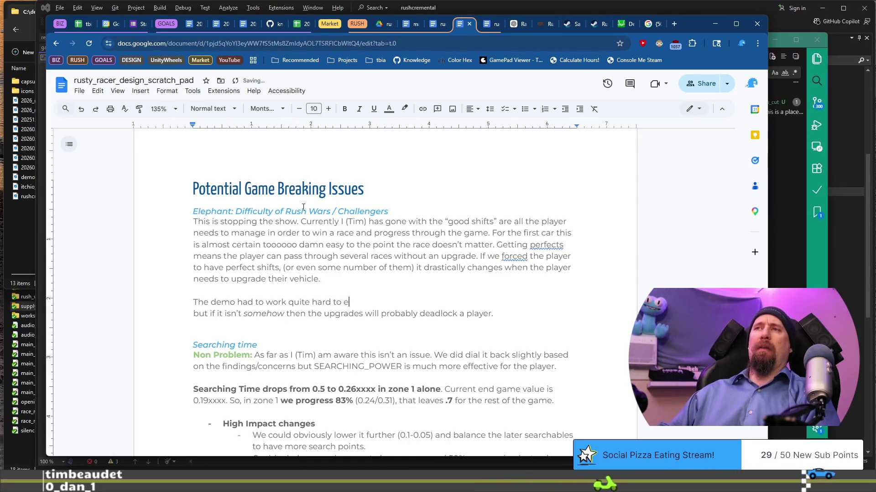
type("the player to ")
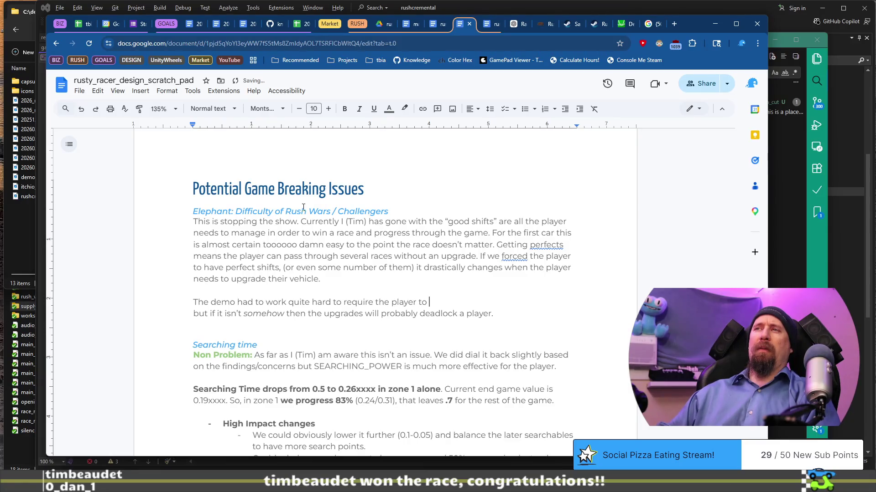
type("have at least one upgrade be")
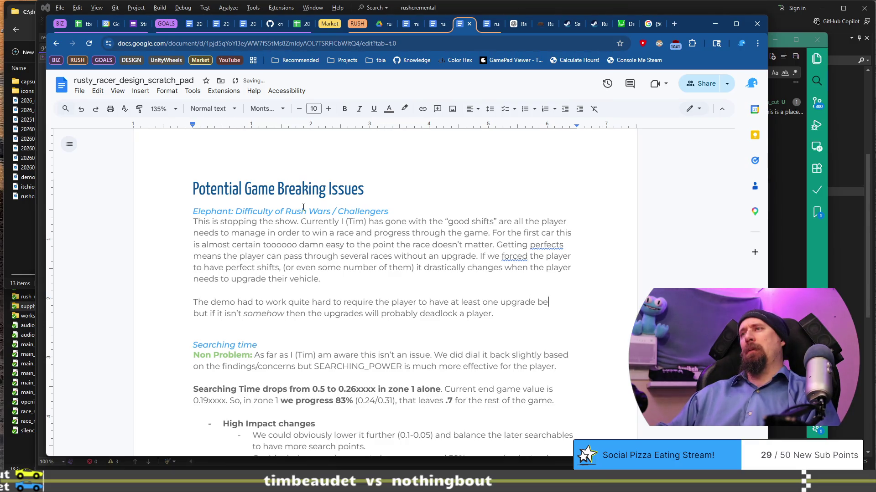
type("fore")
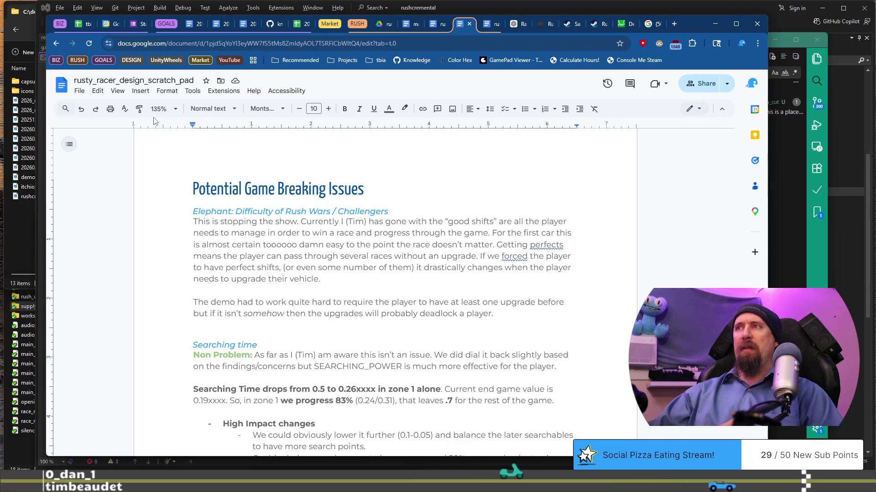
Drop 'quite' and 'the player to have', ending the demo sentence 'could beat jax even on full perfect, and full good.'.
left_click_drag(229, 303, 446, 306)
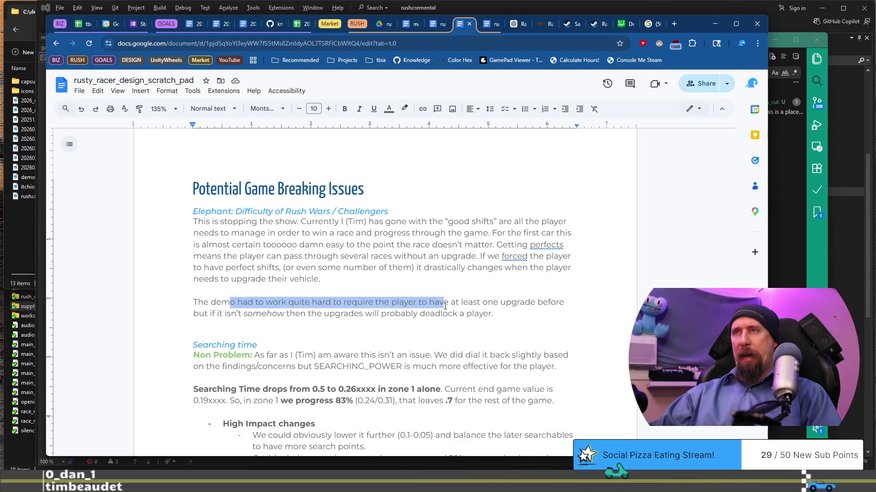
left_click(309, 302)
double_click(310, 301)
key("BackSpace")
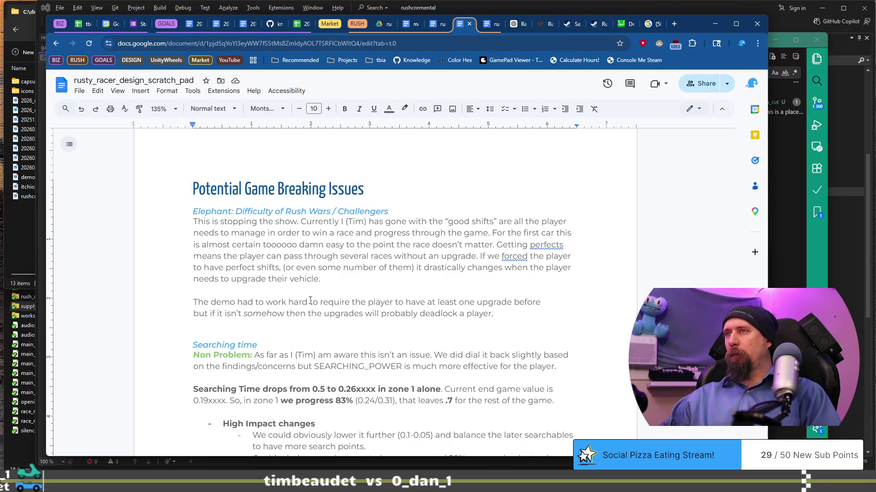
key("ctrl+shift+Left")
key("ctrl+shift+Left")
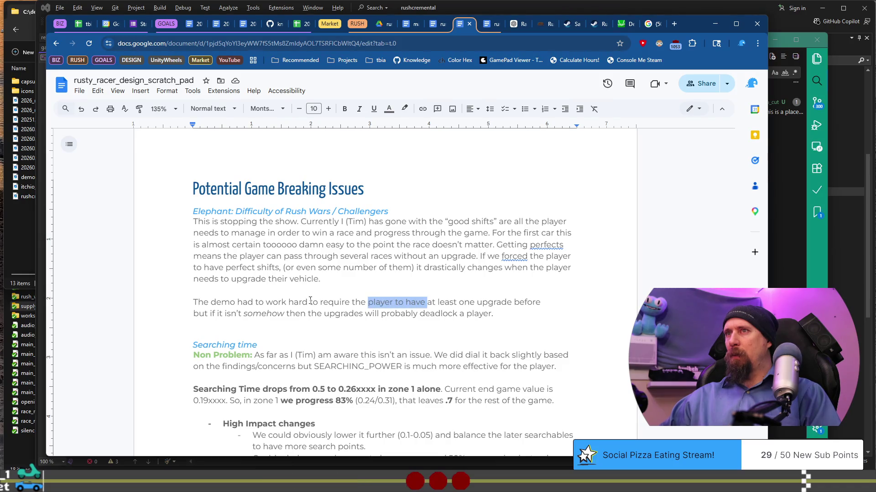
key("BackSpace")
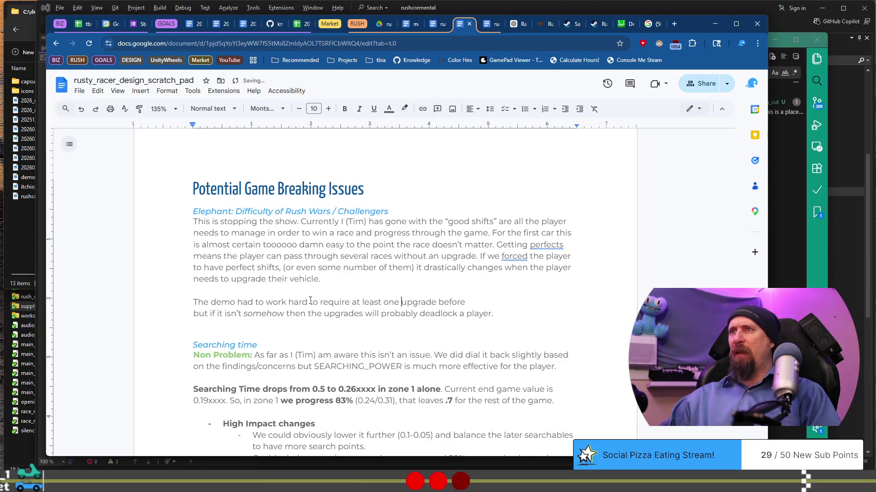
type("the pla")
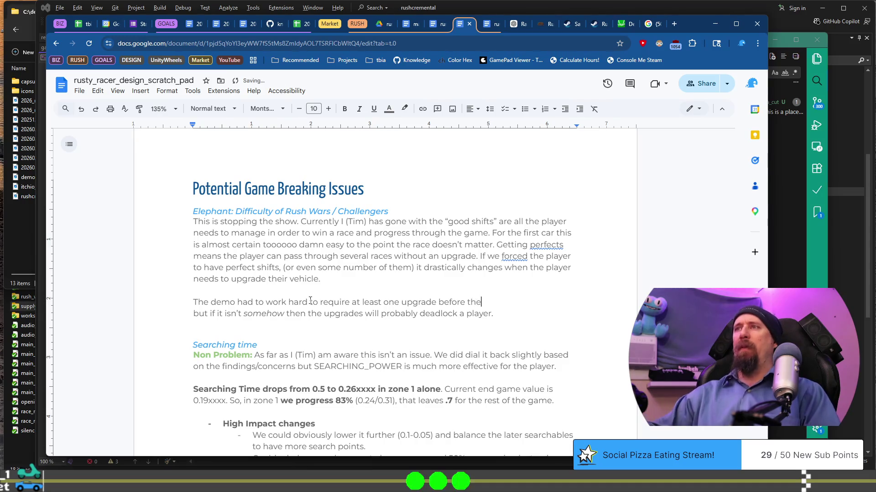
type("yer could")
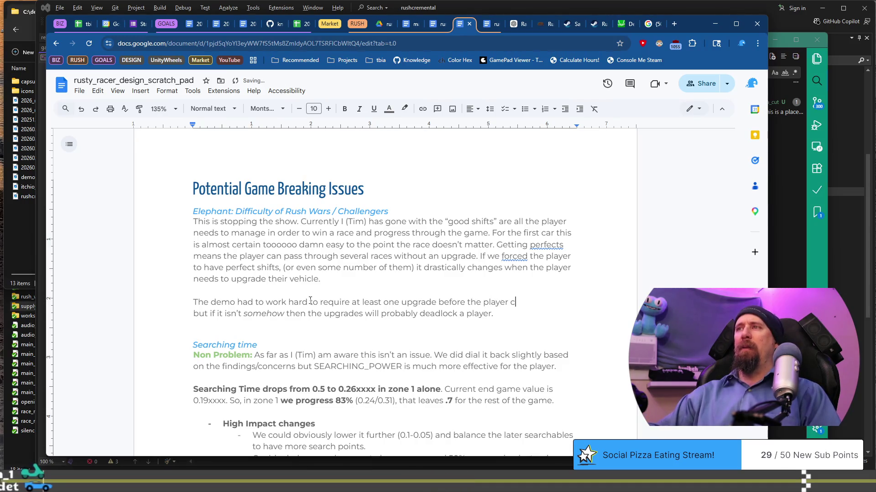
type(" be")
type("at jax")
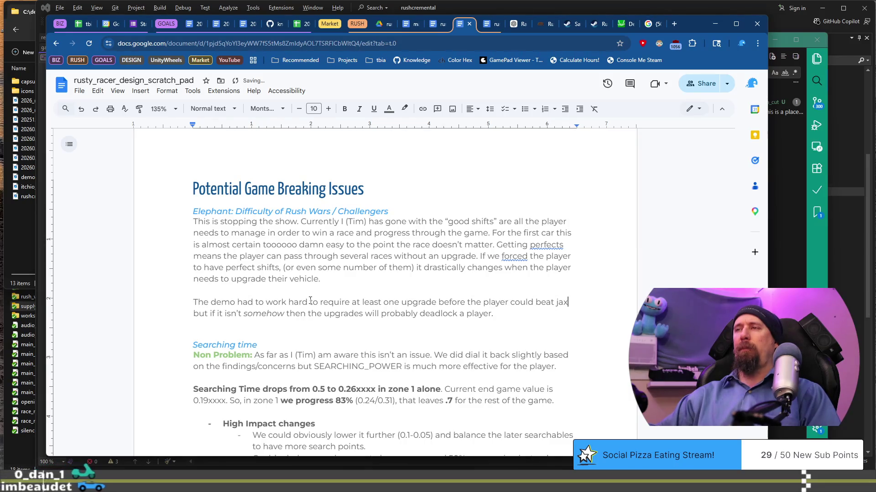
type(" even on ")
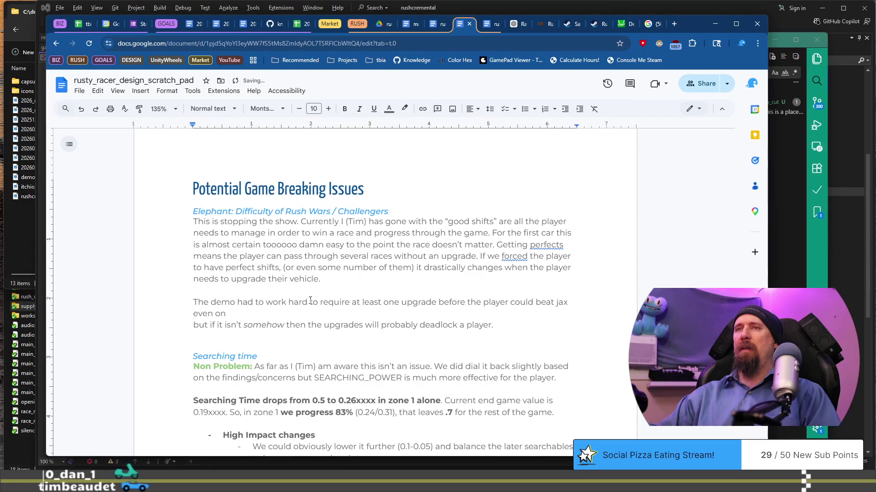
type("full perfect,")
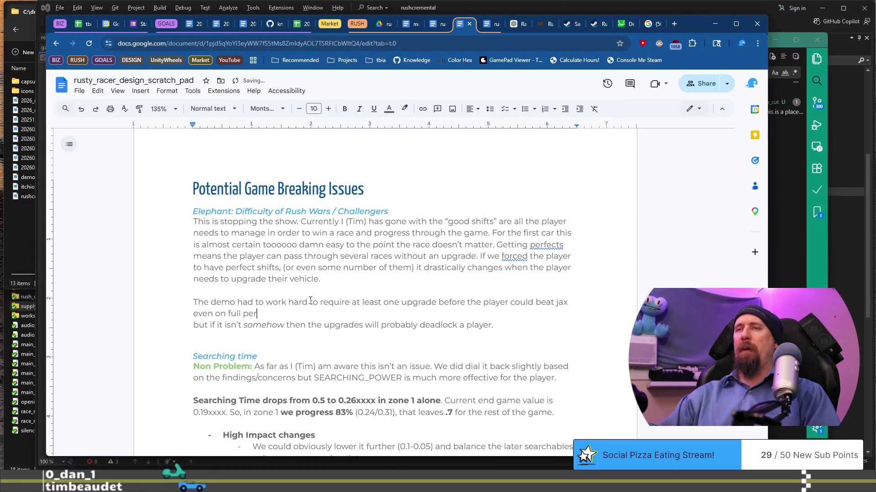
type(" and ")
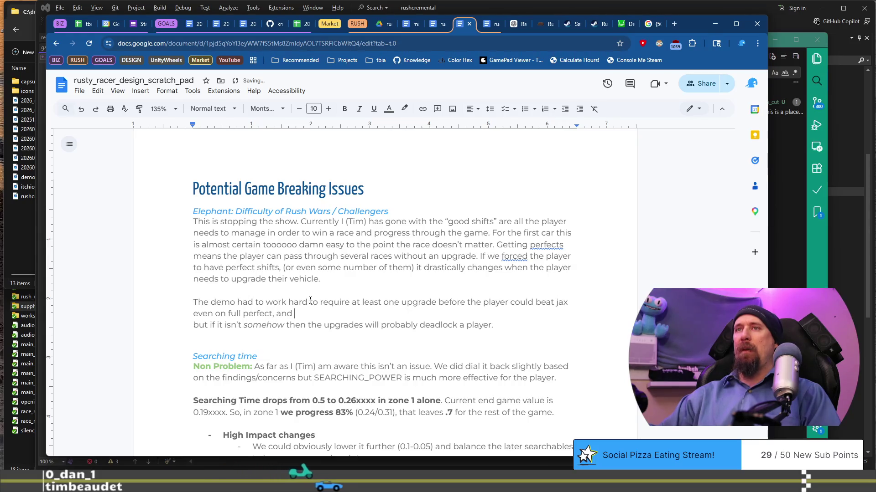
type("full good.")
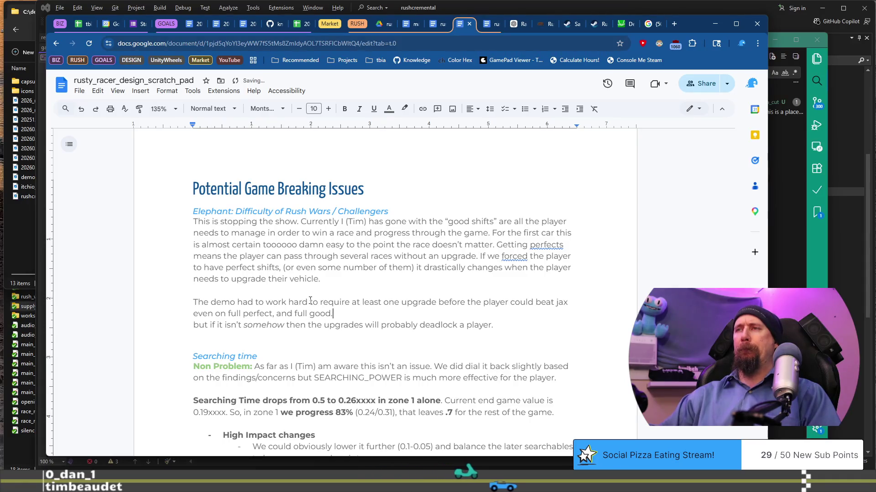
Delete the old deadlock line and start a new sentence 'I am at a loss'.
key("shift+Down")
key("shift+End")
key("BackSpace")
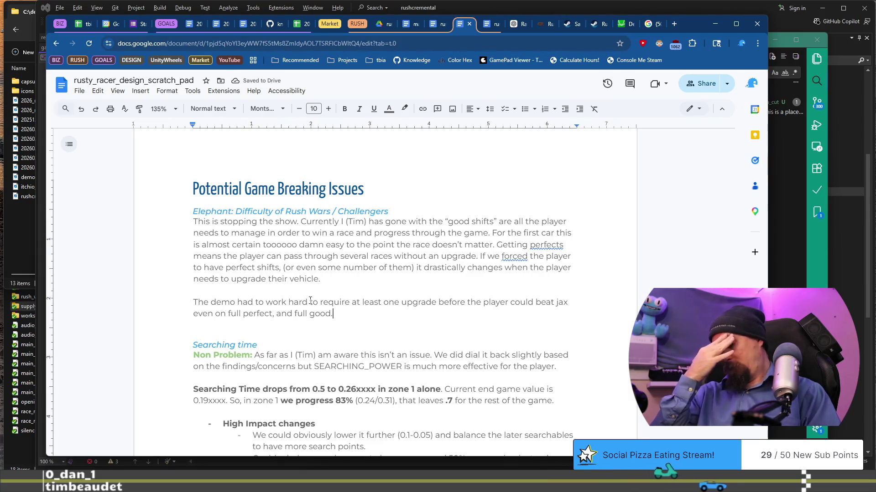
type("I am at a loot")
Write that the mini-game seems pointless, with no challenge and not very rewarding to get right.
key("BackSpace")
key("BackSpace")
type("ss on the direc")
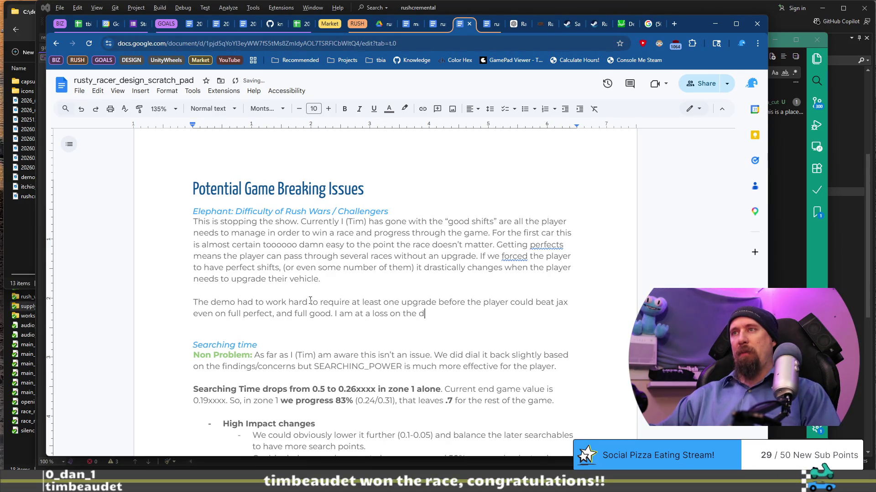
type("tion this s")
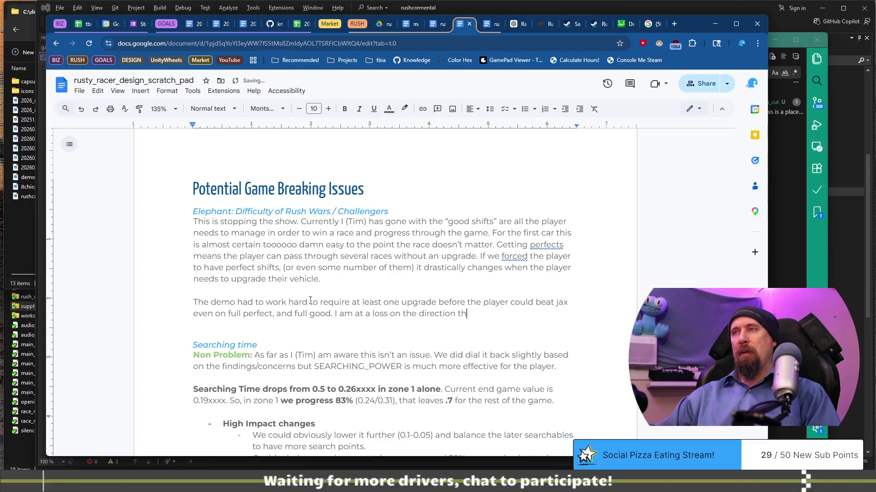
type("hould go. A")
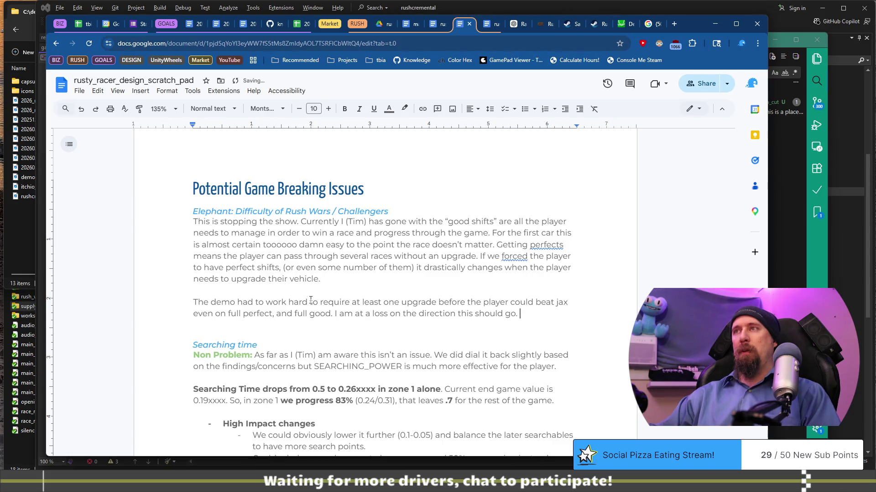
type("s it stands it seems")
type(" pointless.")
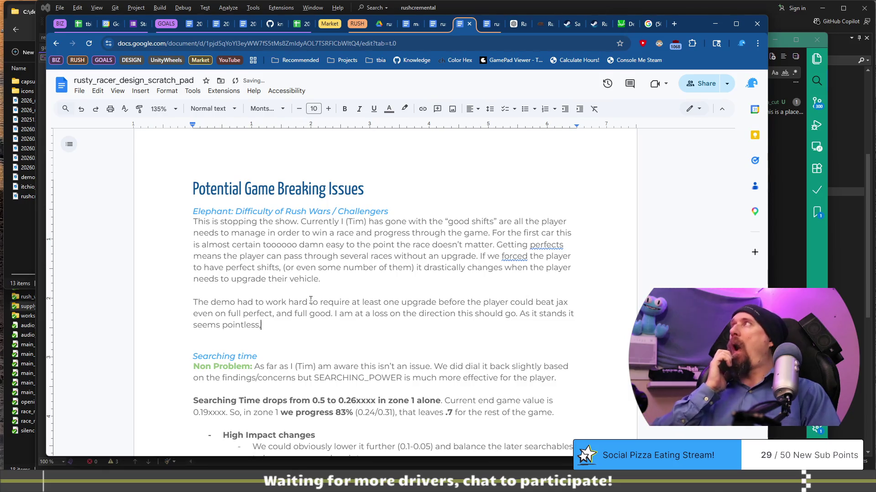
type("no challenge, ne")
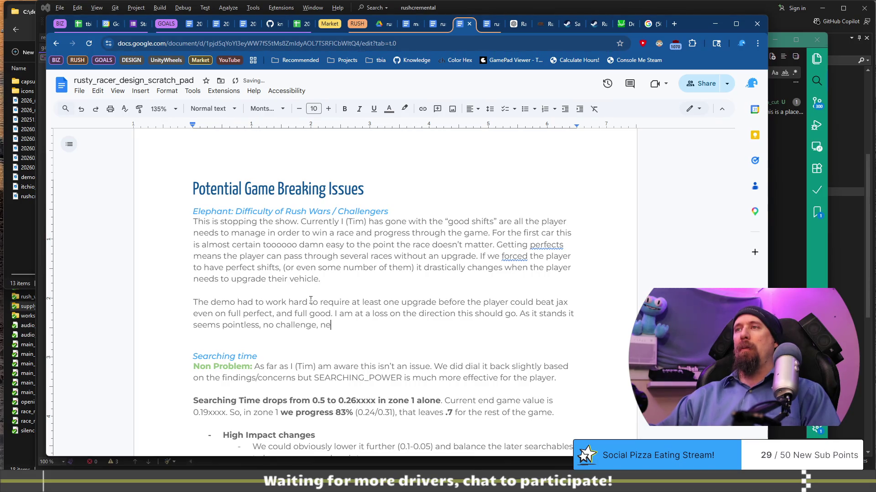
key("BackSpace")
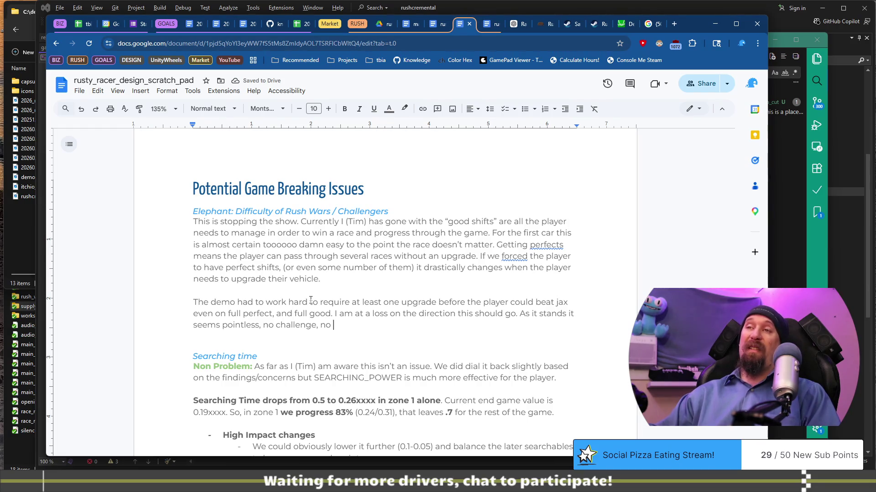
type("t very rewarding, and")
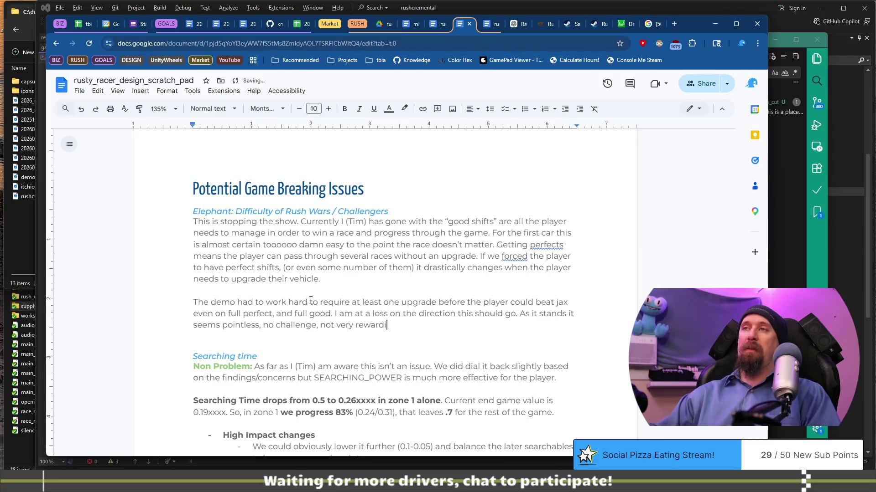
key("BackSpace")
key("BackSpace")
key("BackSpace")
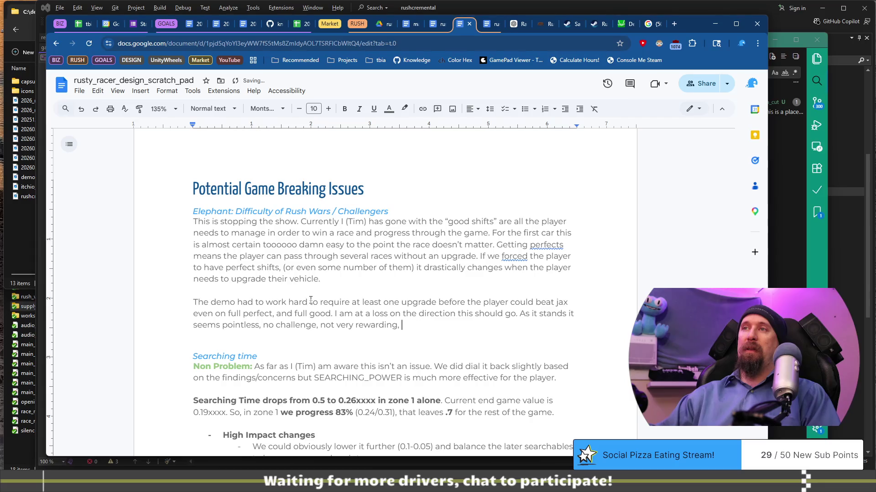
type("o get it right")
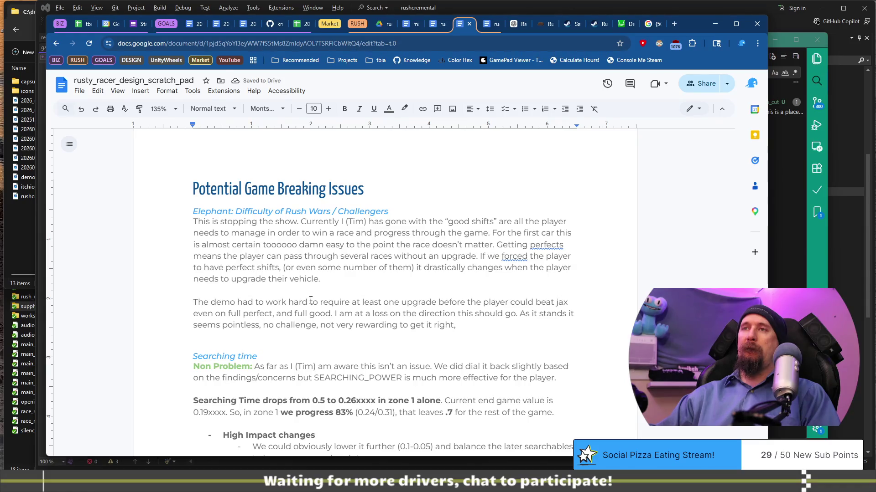
key("BackSpace")
type(".")
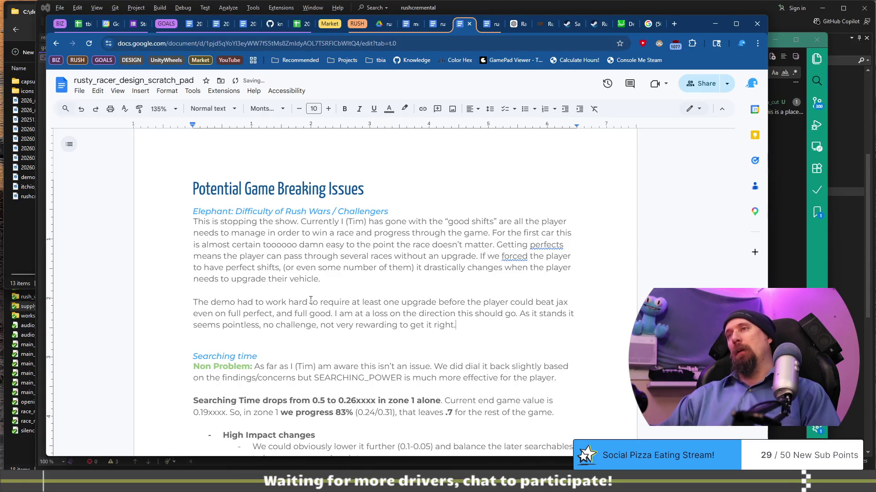
Add 'But on the flip side, it is a mini-game, a side-quest' and that it would be awful for a player.
type("But on the flip side, this isn")
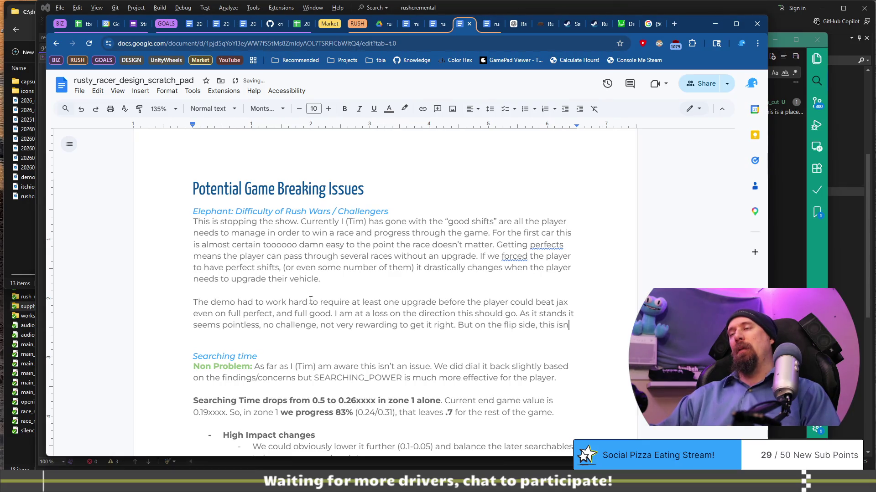
key("BackSpace")
key("BackSpace")
key("BackSpace")
type("it is a m")
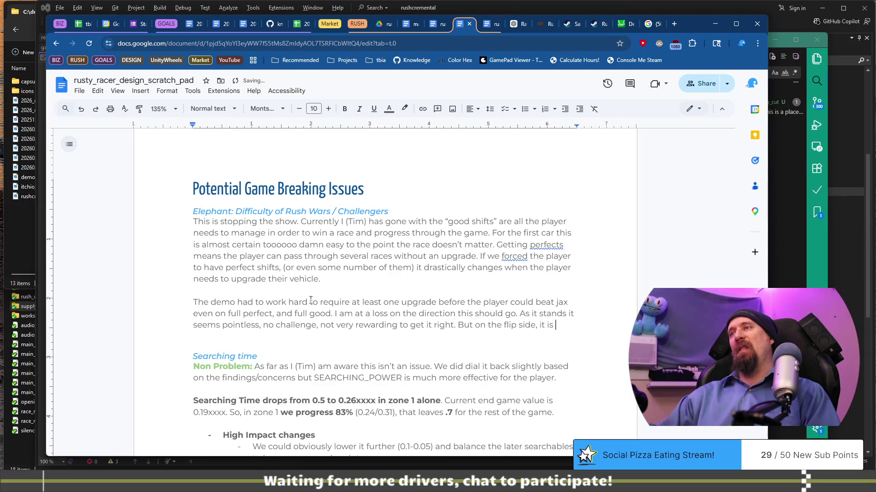
type("ini-game, a ")
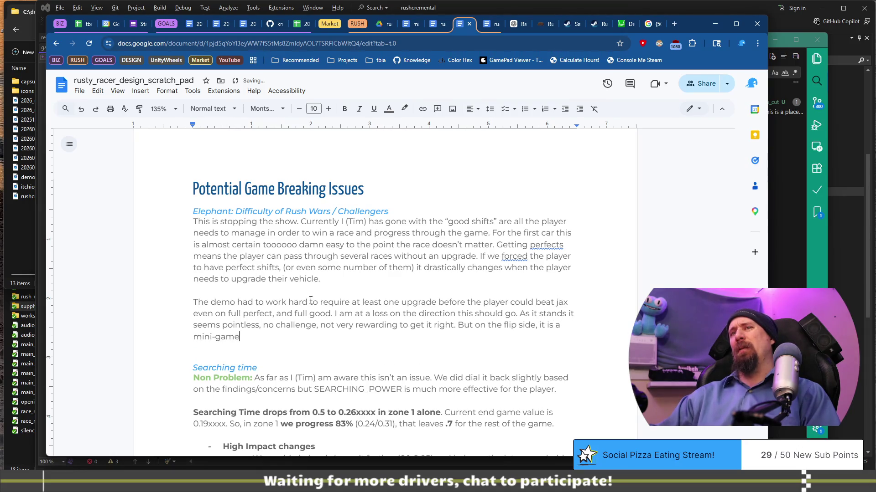
type("side-quest, a")
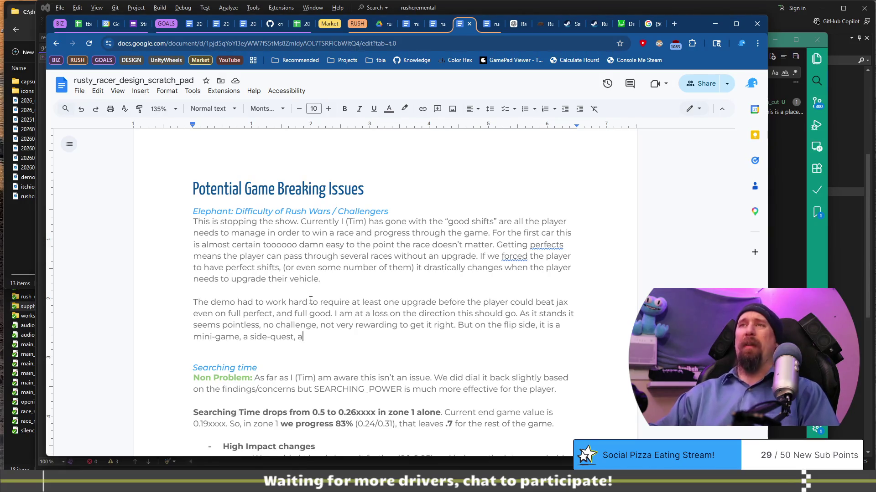
key("BackSpace")
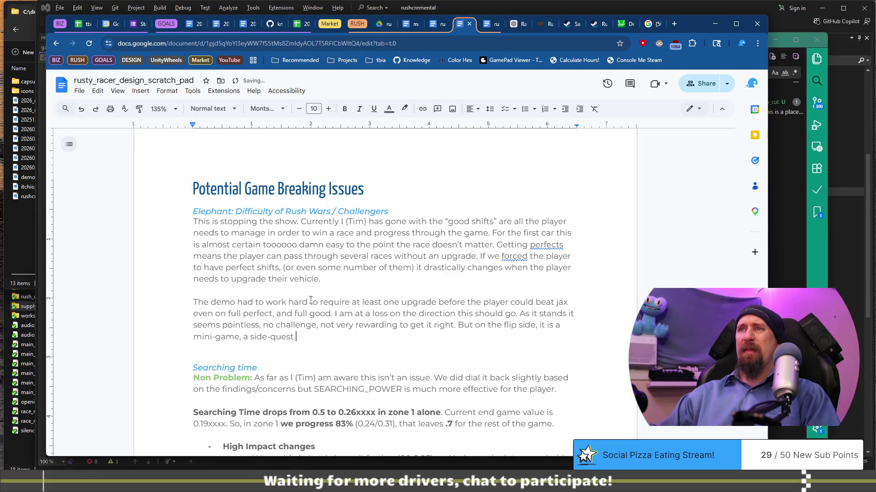
type("omething ")
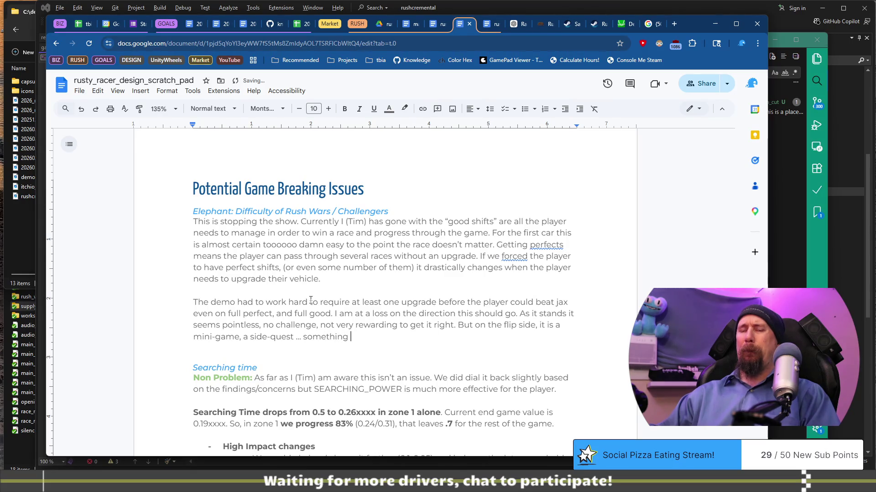
type("to break up the g")
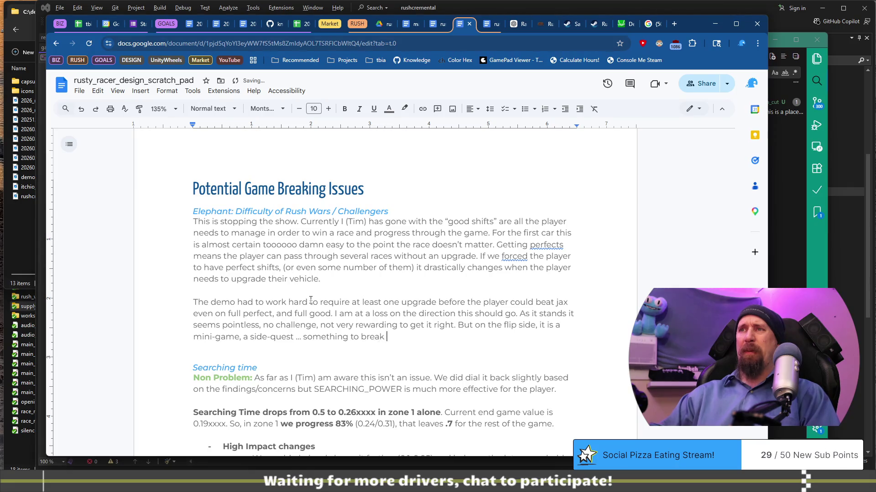
type("me and giveprogression.")
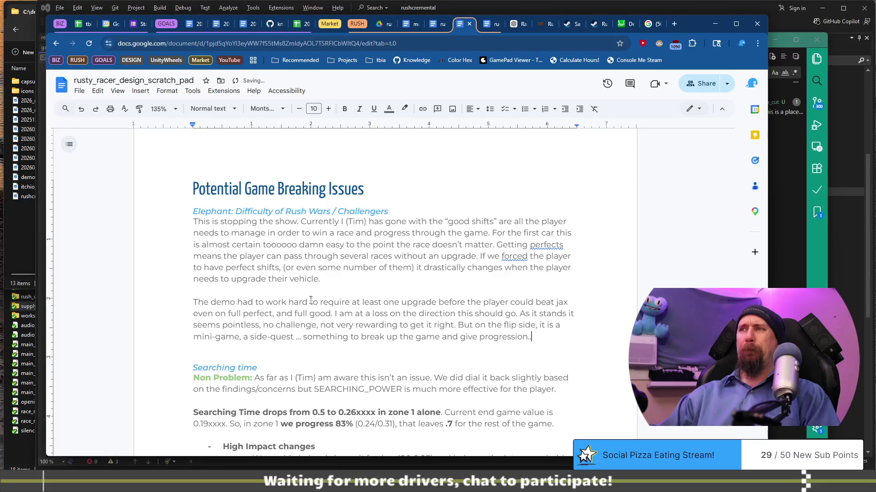
key("BackSpace")
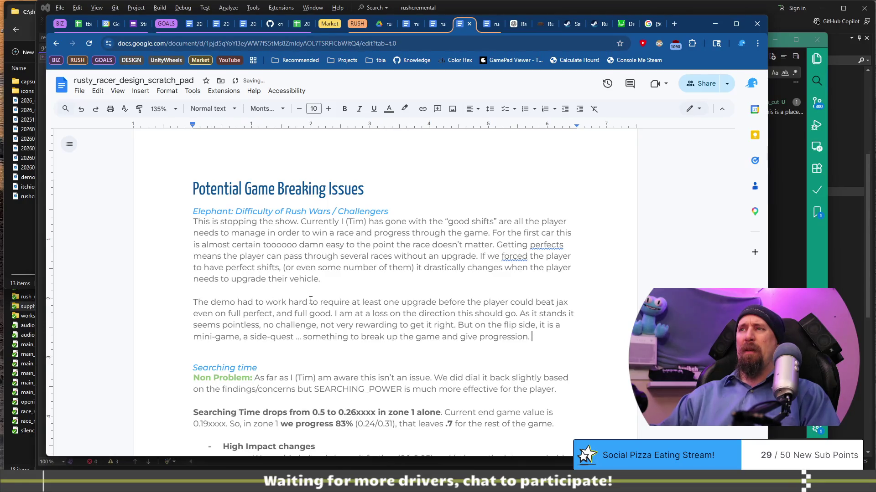
type("It would be ")
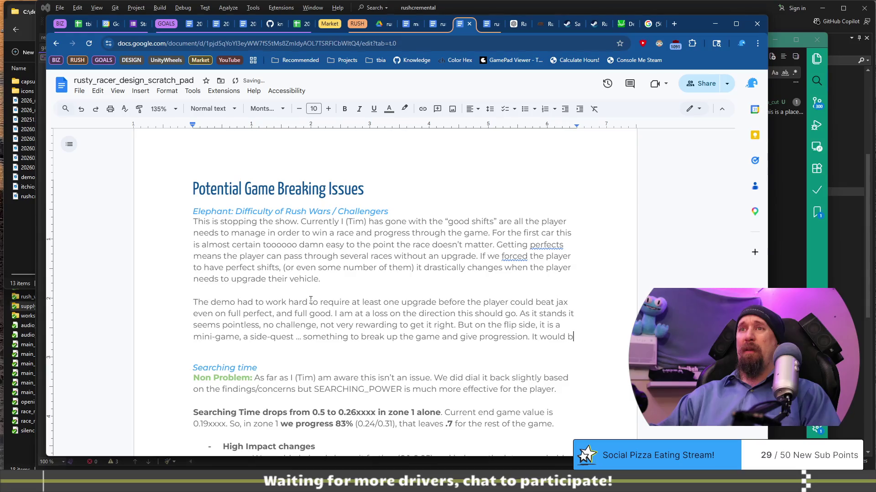
type("pretty awful")
key("BackSpace")
key("BackSpace")
key("BackSpace")
type("wful if a ")
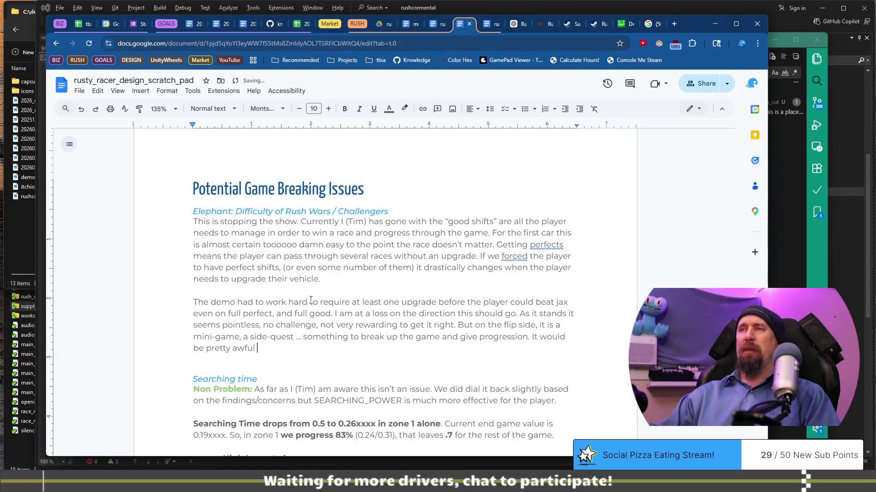
type("player ")
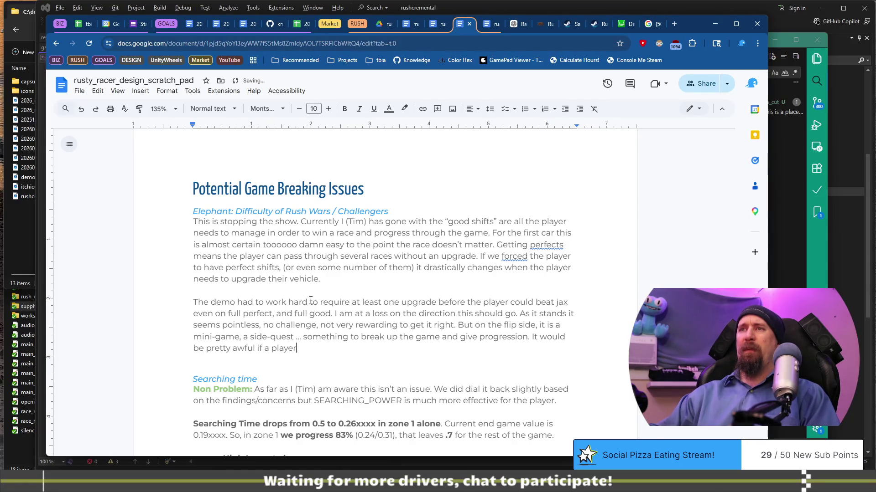
type("just trying to")
Type a bold 'relax' and finish with the player blocked because this part was challenging.
key("ctrl+b")
type(" relax")
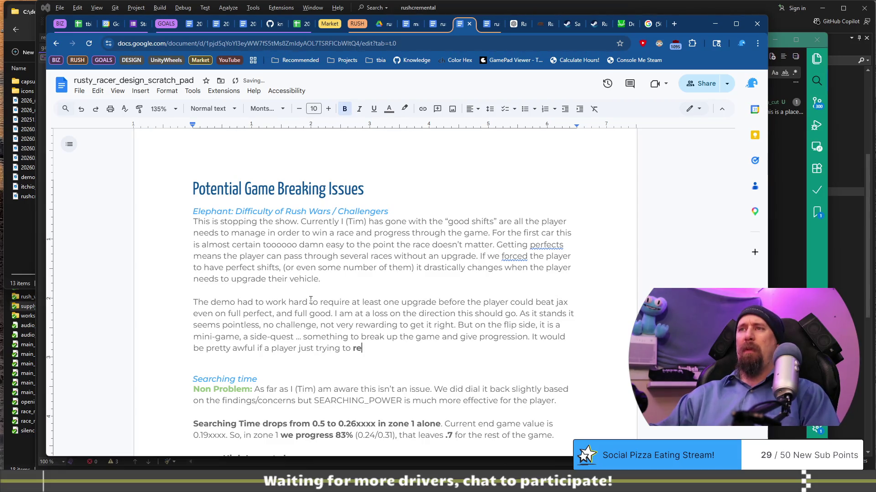
key("ctrl+b")
type("couldn'")
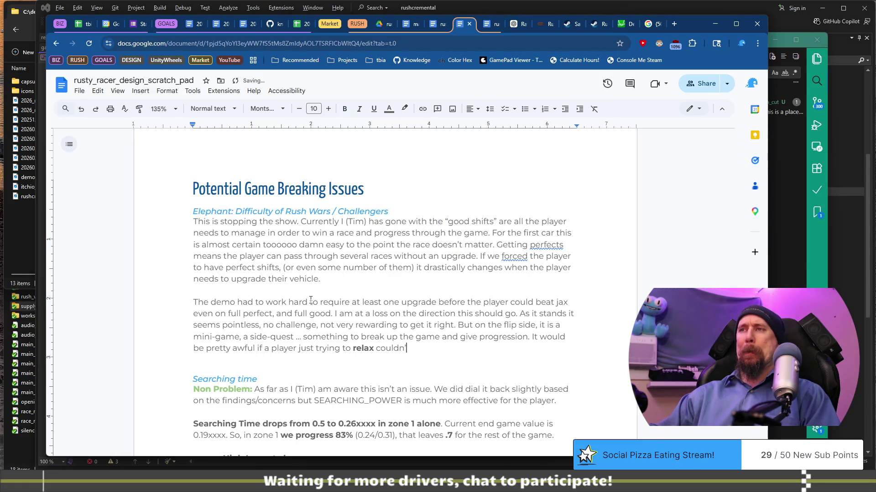
type(" pas")
type("s throug")
type("h the game because ")
type("it")
type("the")
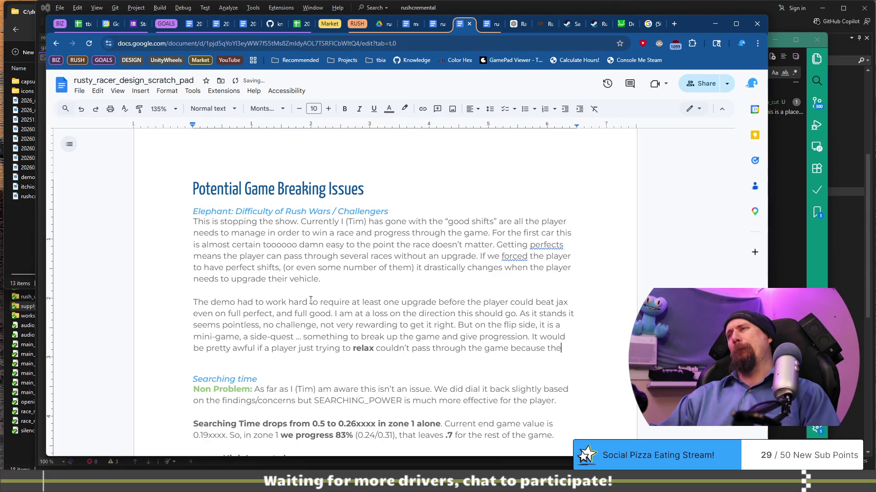
type("is ")
type("part wa")
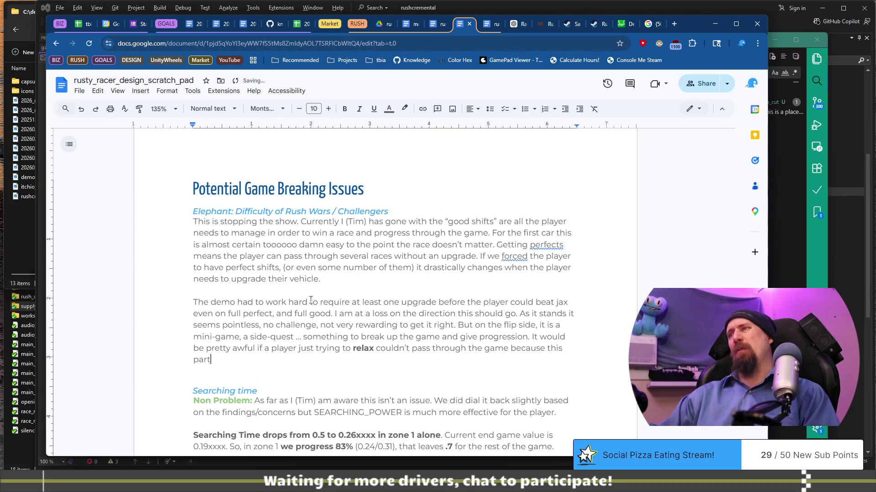
type("challenging.")
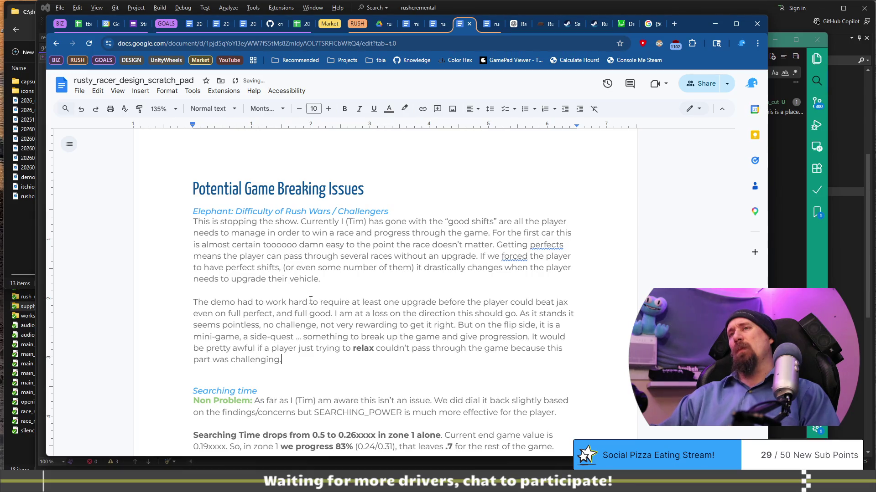
key("Return")
key("Return")
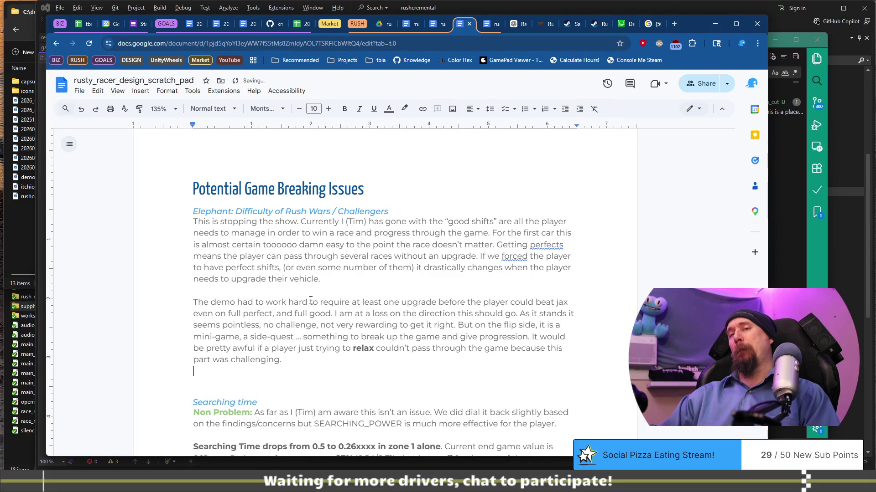
Add a bold 'Ideas?' line below the Rush Wars paragraph with an empty line beneath it.
key("ctrl+b")
type("Ideas?")
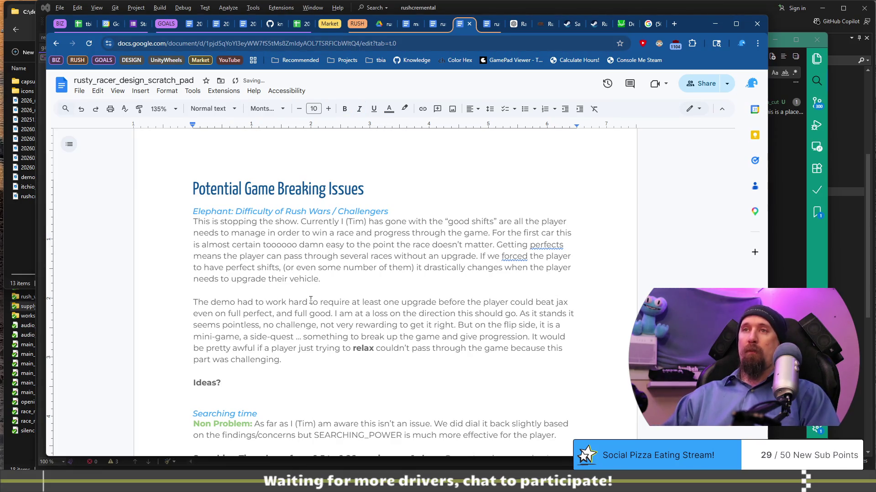
key("Return")
key("ctrl+End")
key("ctrl+z")
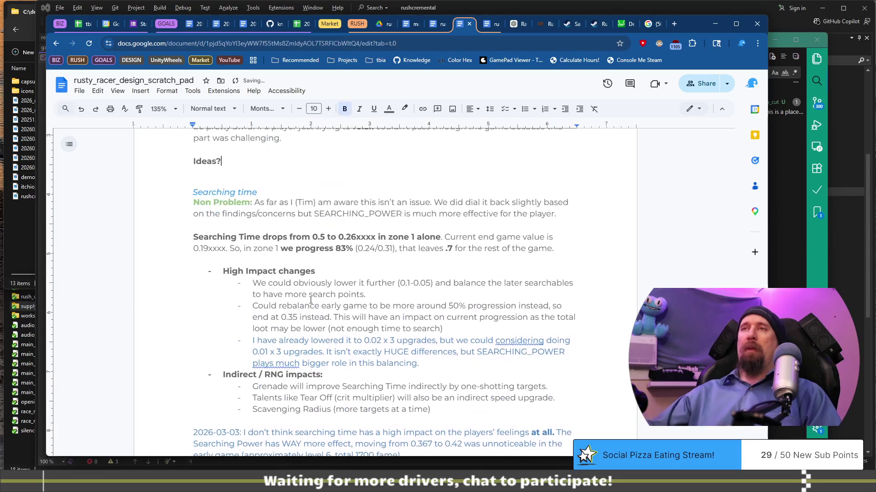
scroll(325, 246, "up", 2)
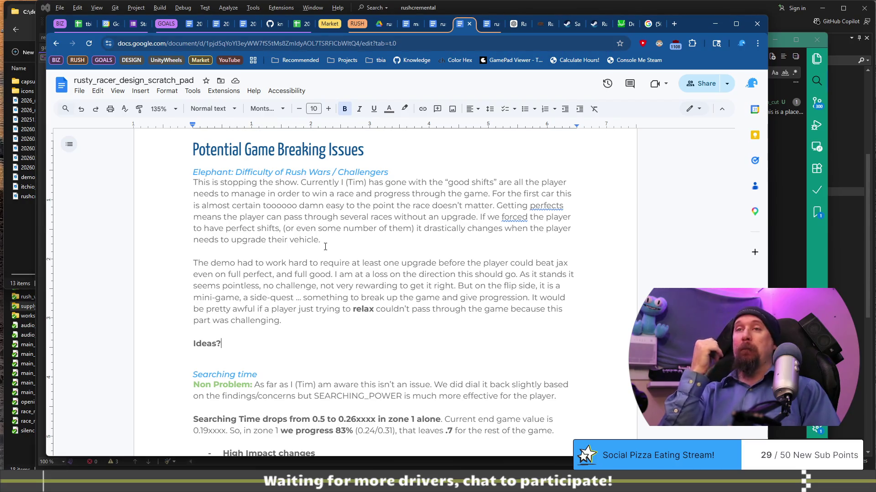
key("Return")
Start an unbolded bullet reading 'Ignore it and keep moving on'.
type("Ignore")
key("shift+Home")
key("ctrl+b")
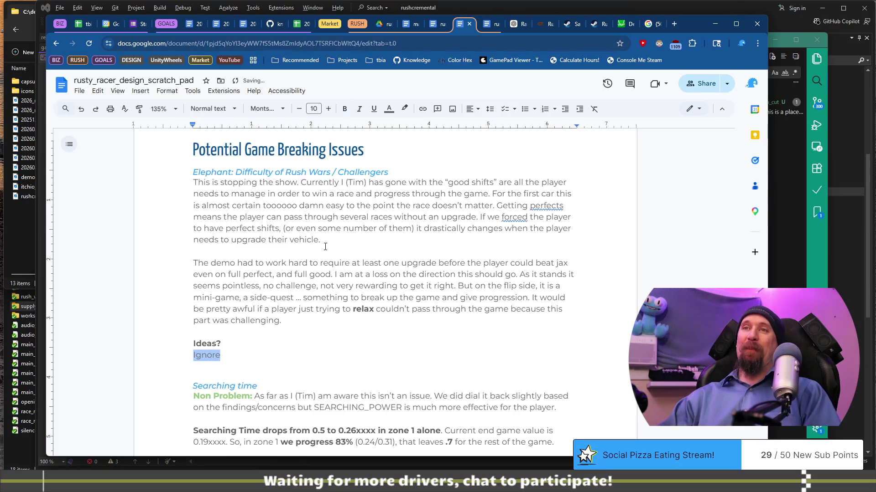
key("End")
key("ctrl+shift+8")
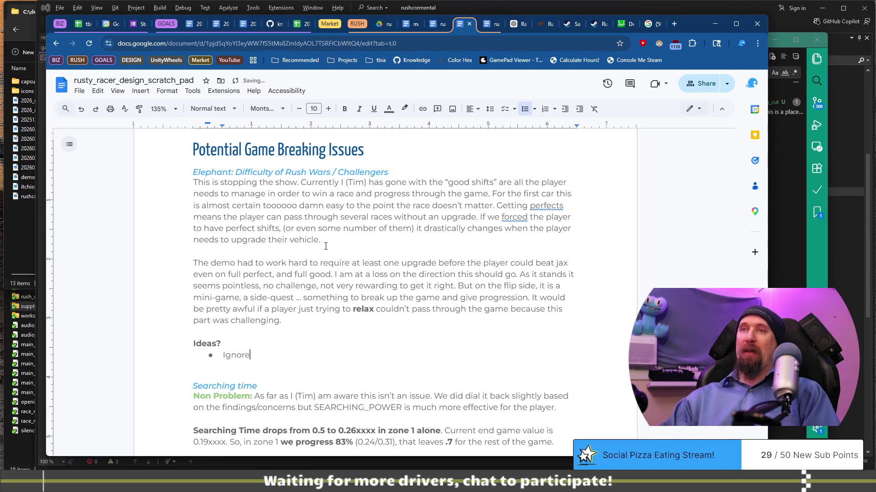
type(" it and ")
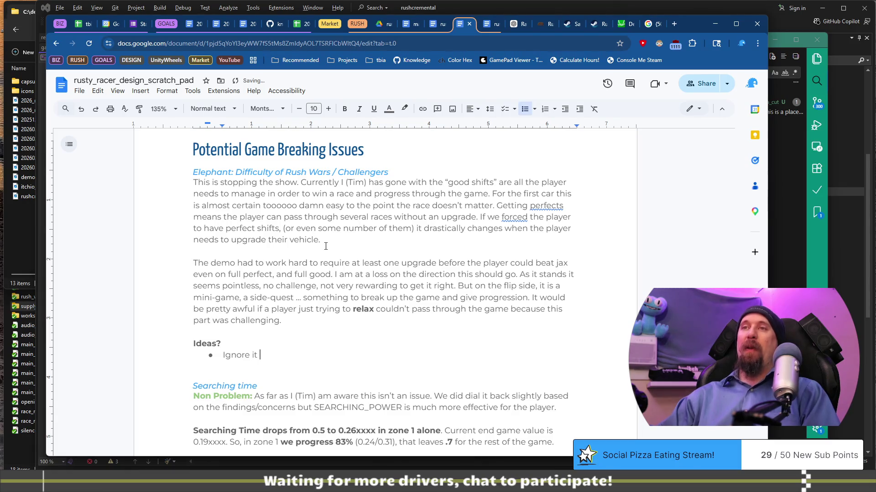
type("keep moving")
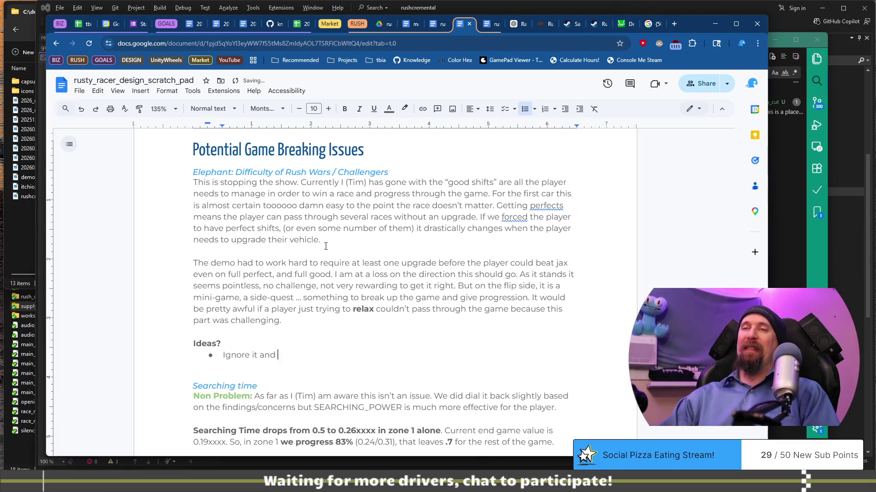
type(" on")
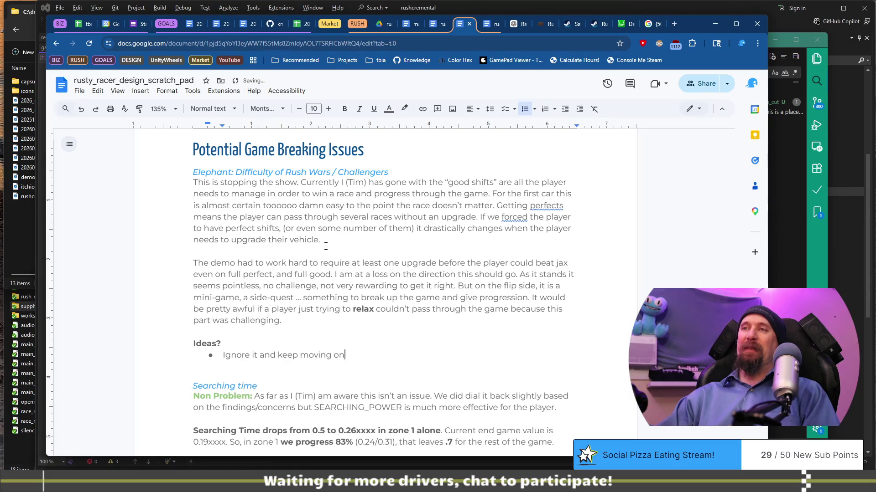
Extend the bullet about keeping the good shifts the player needs, adding 'The cars will get slightly harder as the game progresses.'.
type(". ")
type("Use the")
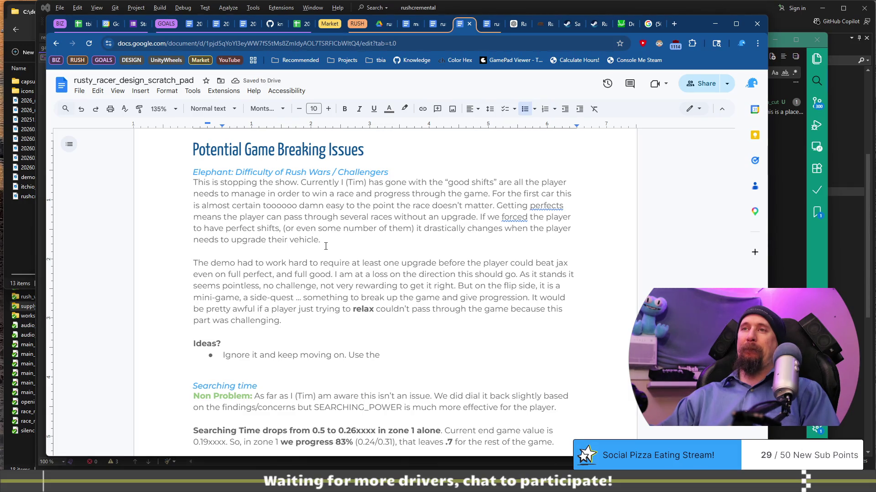
key("BackSpace")
key("BackSpace")
key("BackSpace")
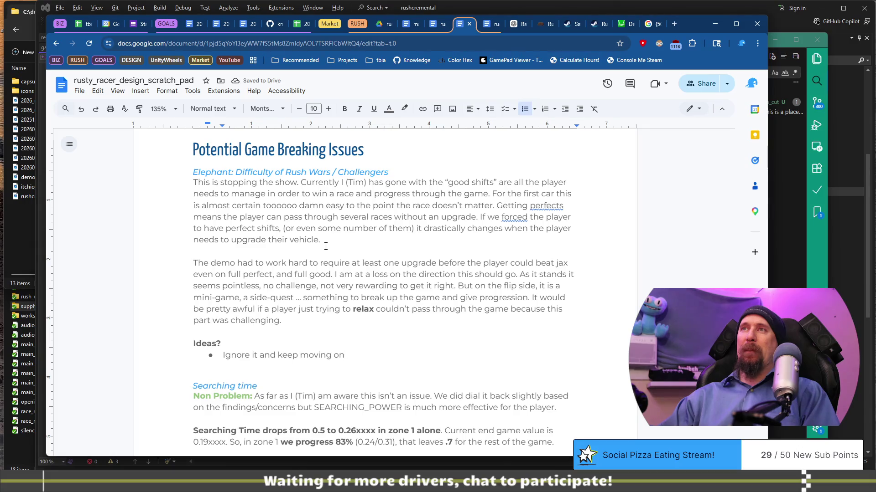
type("with the")
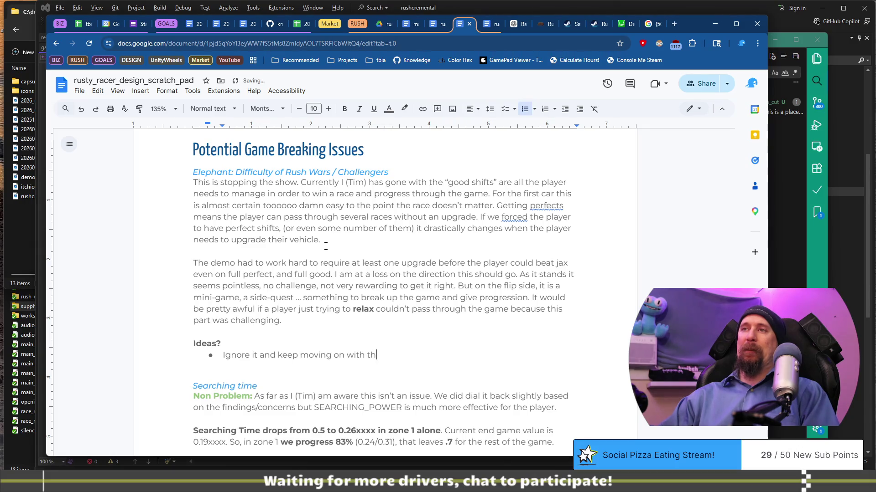
type(" ‘good h")
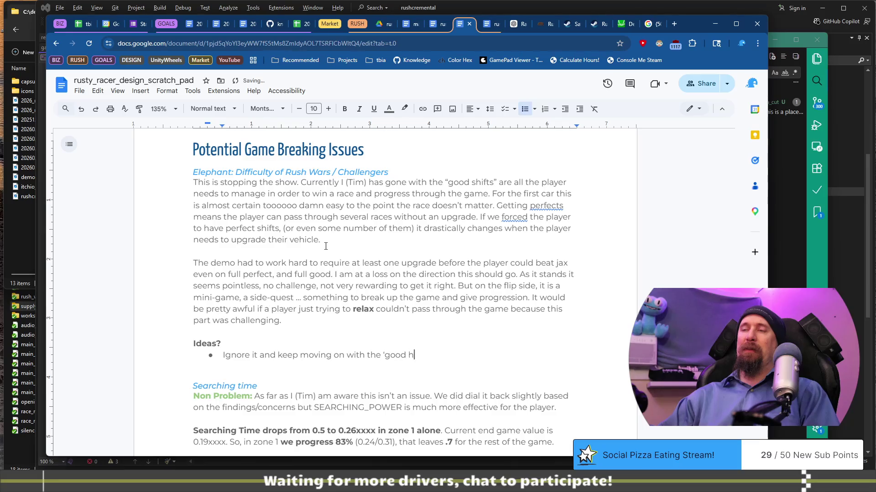
type("shift")
type(" ne")
type("ll that")
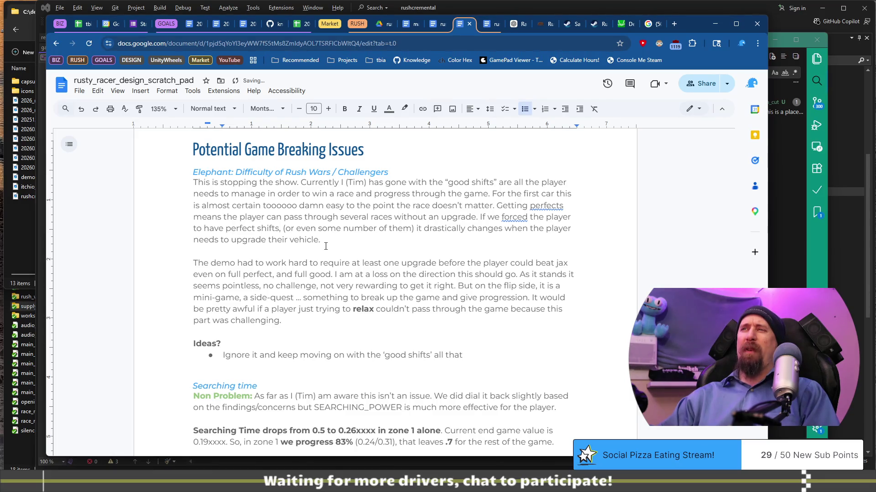
type("he playe")
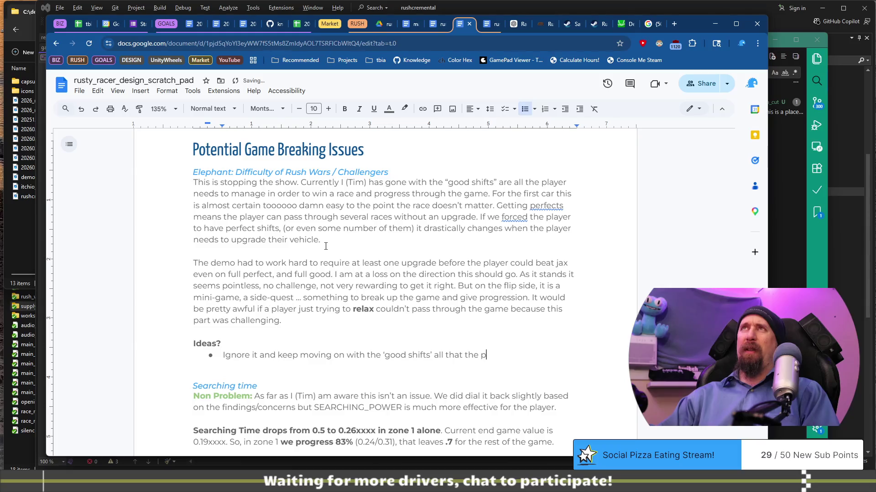
type("r needs.")
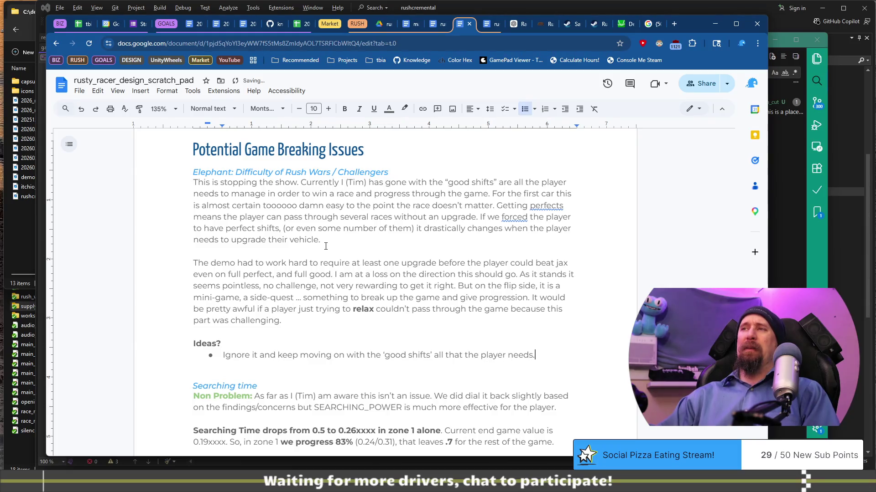
key("BackSpace")
type(",")
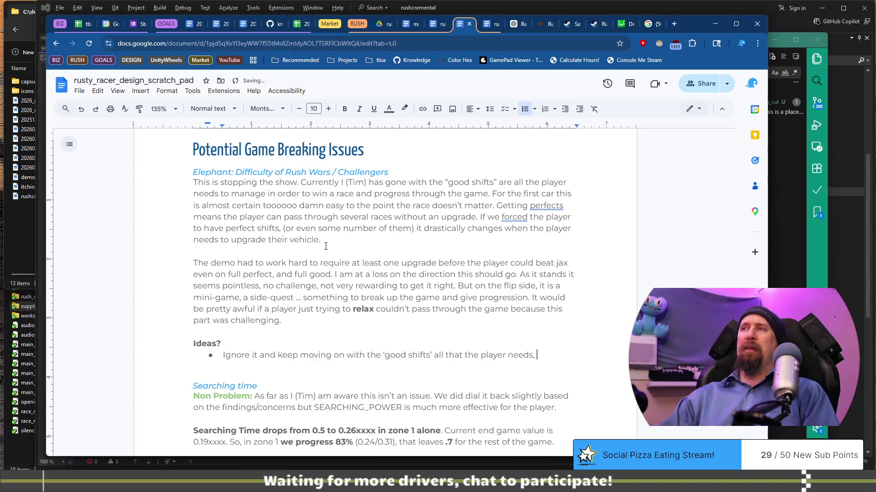
key("BackSpace")
key("BackSpace")
key("BackSpace")
type("The cars will get sl")
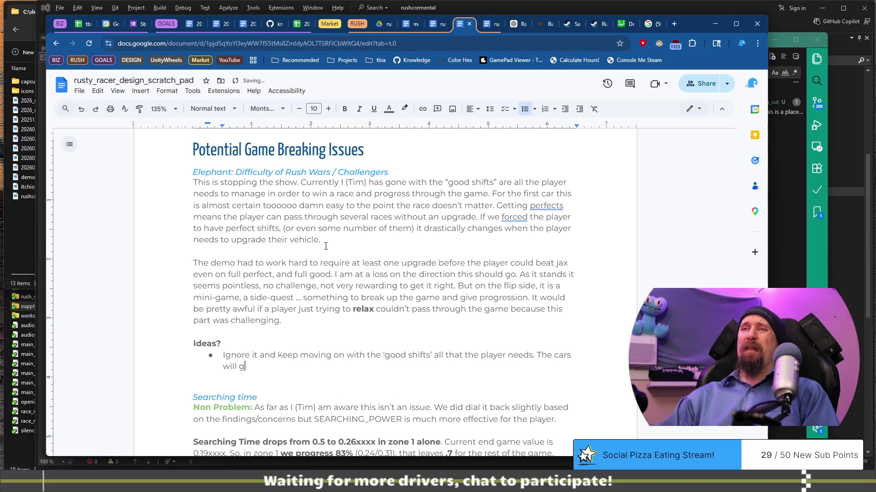
type("ightly h")
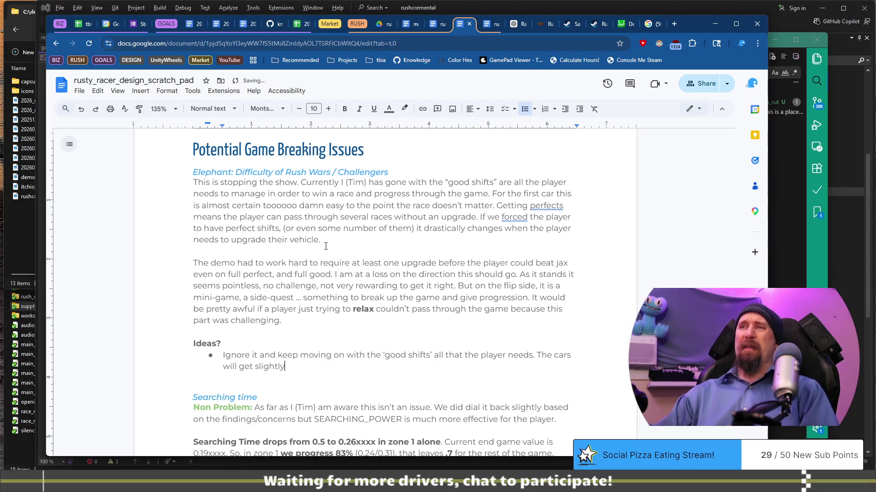
type("arder as the ")
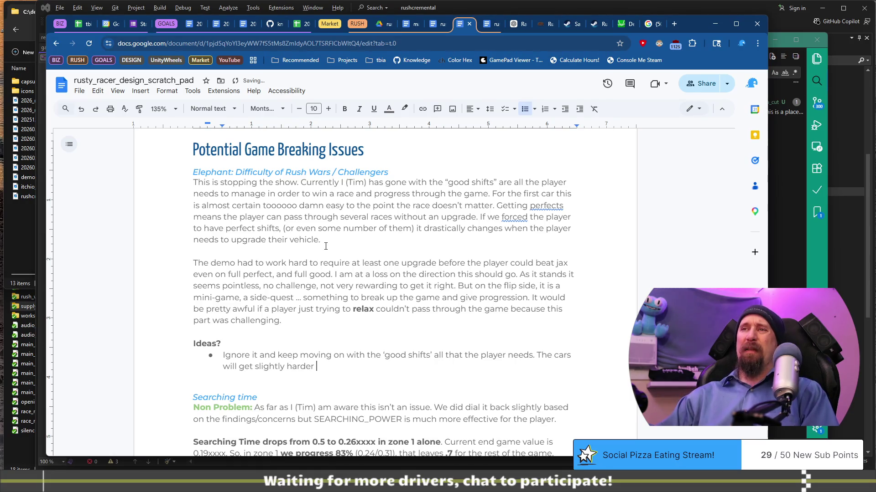
type("game progresses.")
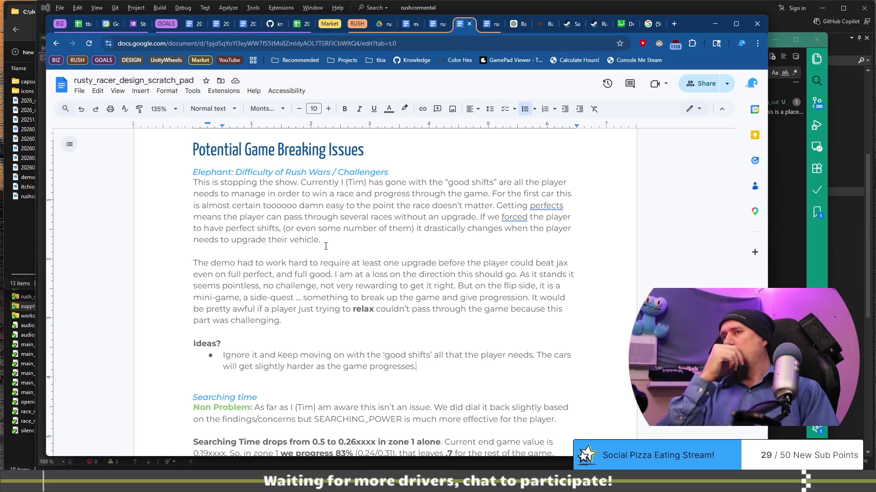
Move 'This problem' onto its own indented sub-bullet.
type("This problem")
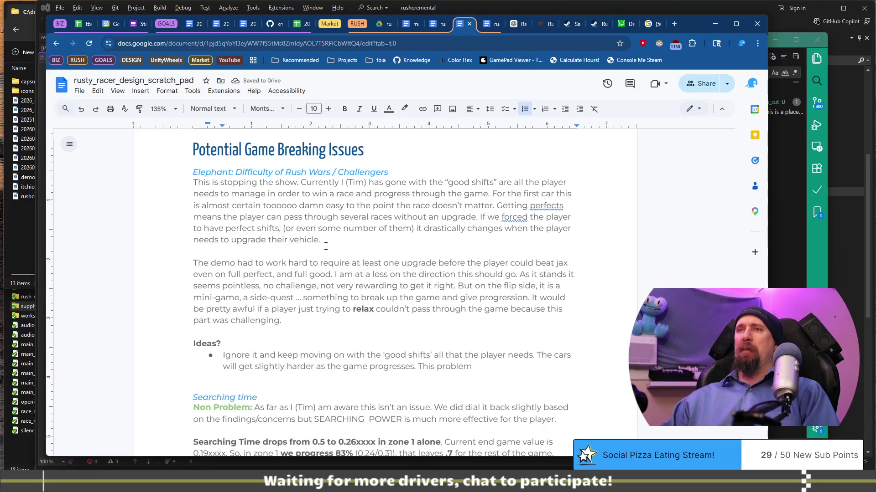
key("Return")
key("Tab")
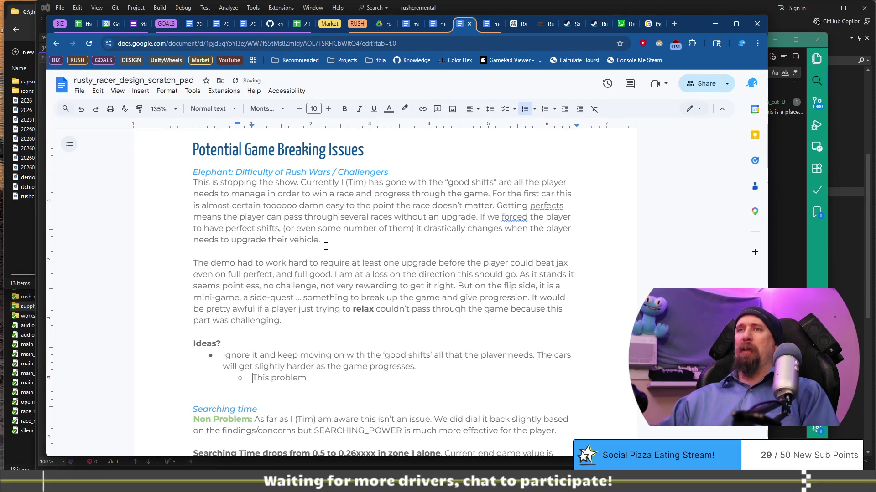
Write that this leaves the problem of upgrades being very easy to buy based on the player's skill.
key("ctrl+Right")
type("leaves the")
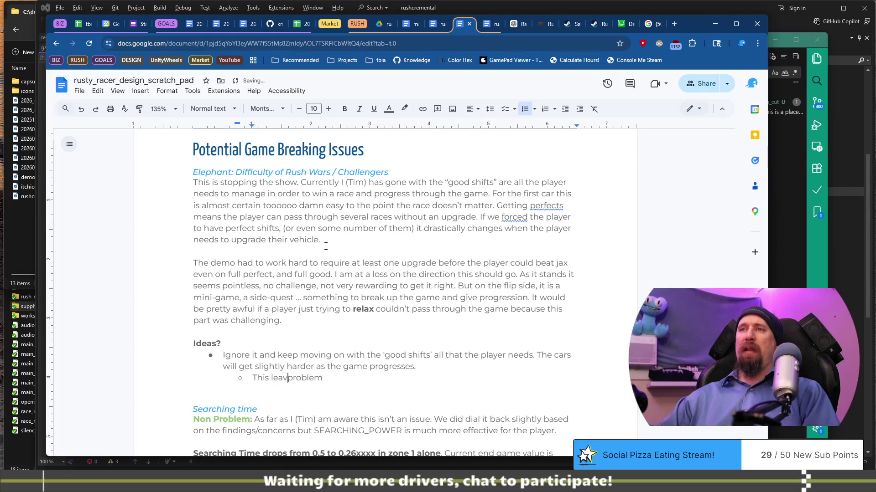
key("End")
type("of potential de")
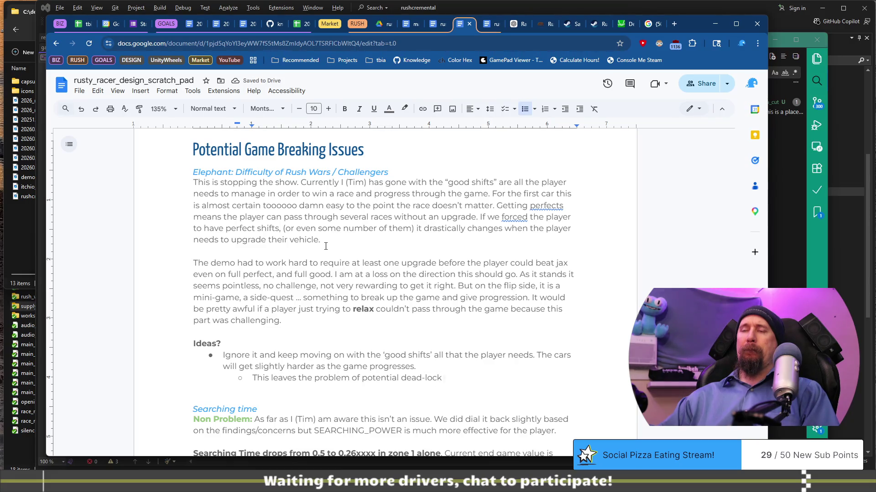
type("or very easy t")
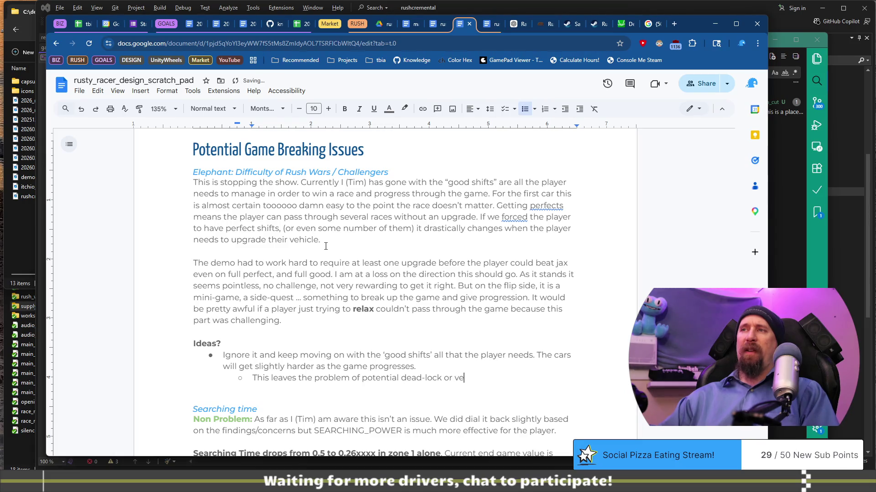
type("o buy upgrades ")
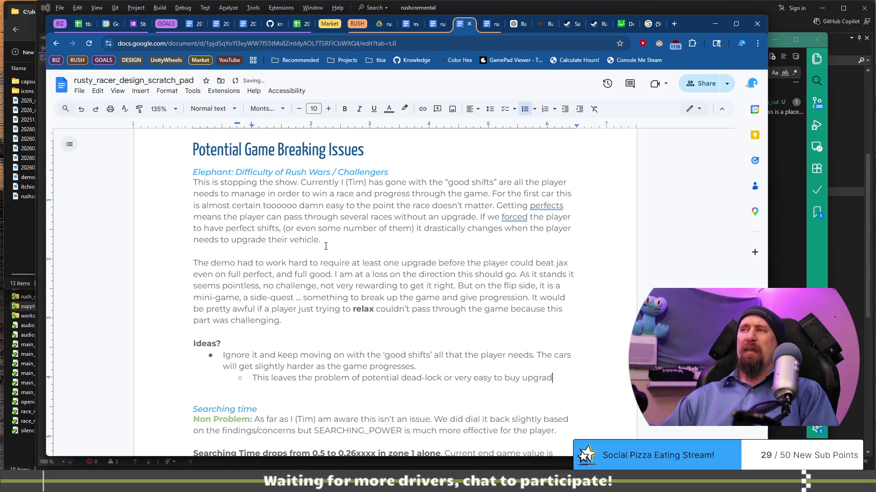
type("based on when t")
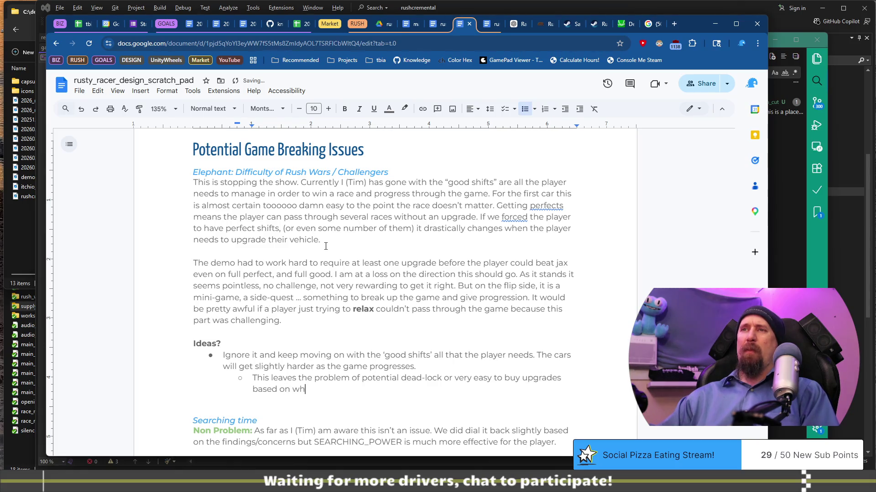
key("BackSpace")
key("BackSpace")
key("BackSpace")
type("the players skill ")
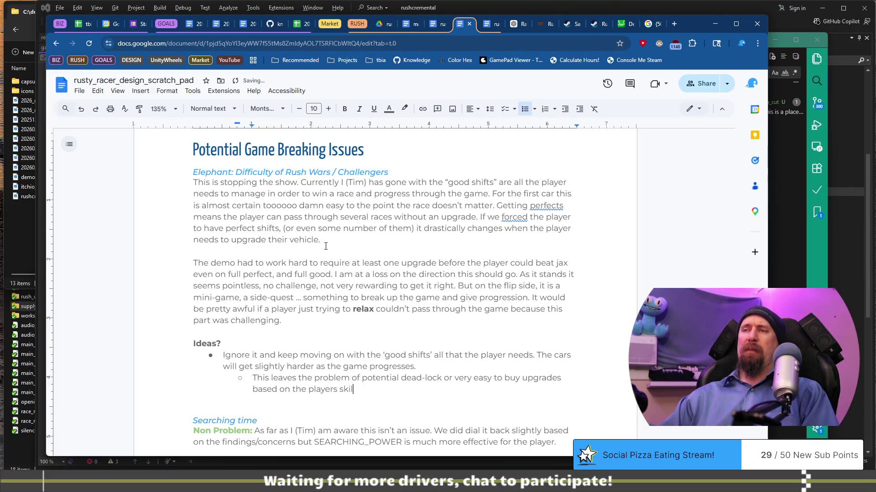
type("here.")
key("BackSpace")
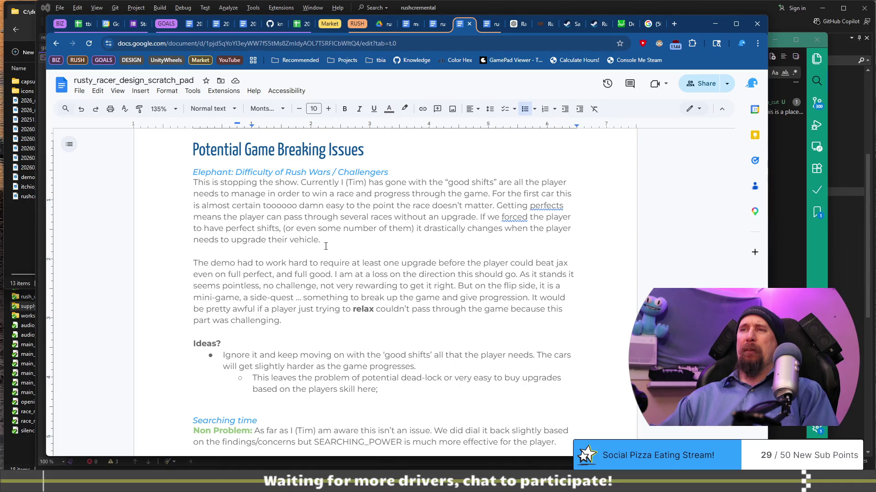
Warn that a skilled player could skip two upgrades and get the next vehicle before full upgrades, 'a huge issue.'.
type("s")
type("killed player don")
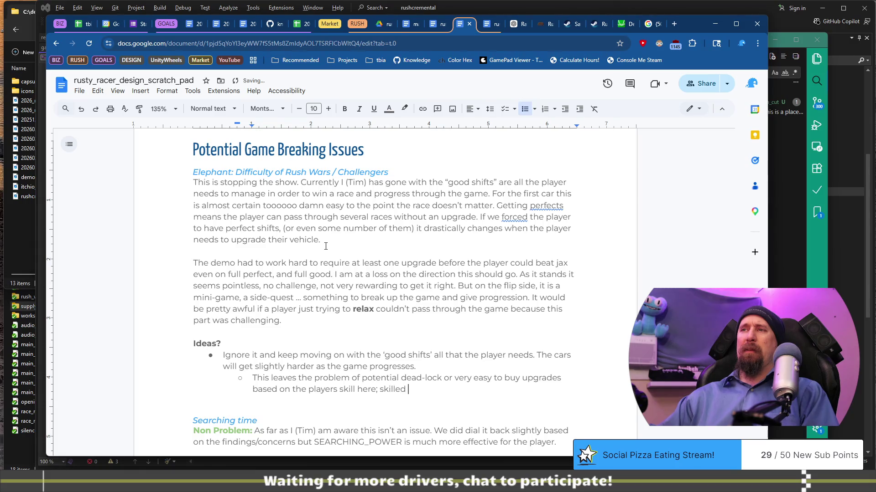
type("'t b")
key("BackSpace")
key("BackSpace")
key("BackSpace")
type("could skip two ")
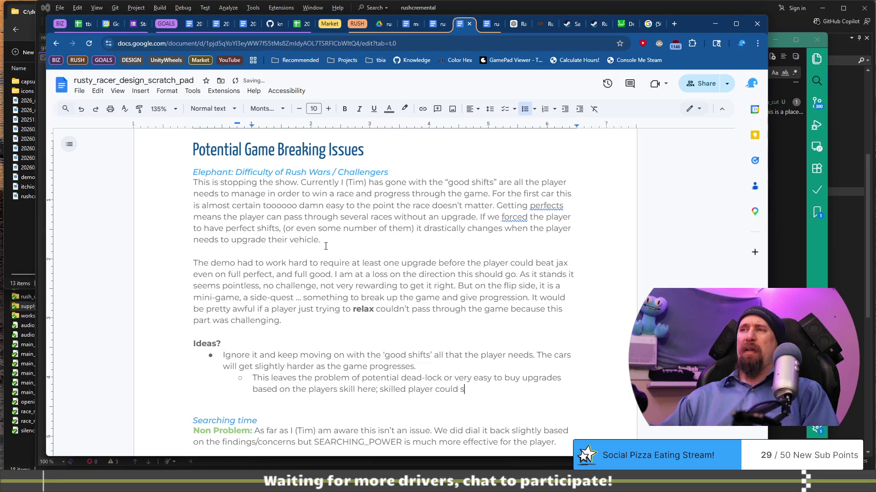
type("upgrade")
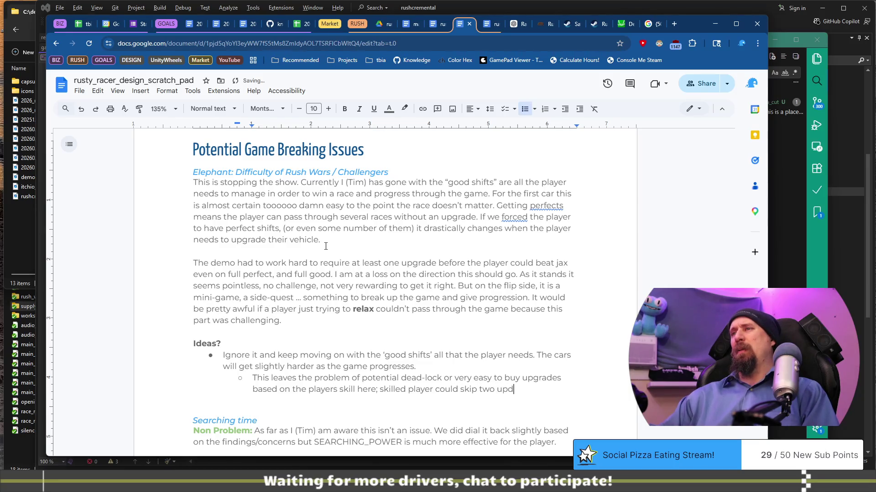
type("s fo")
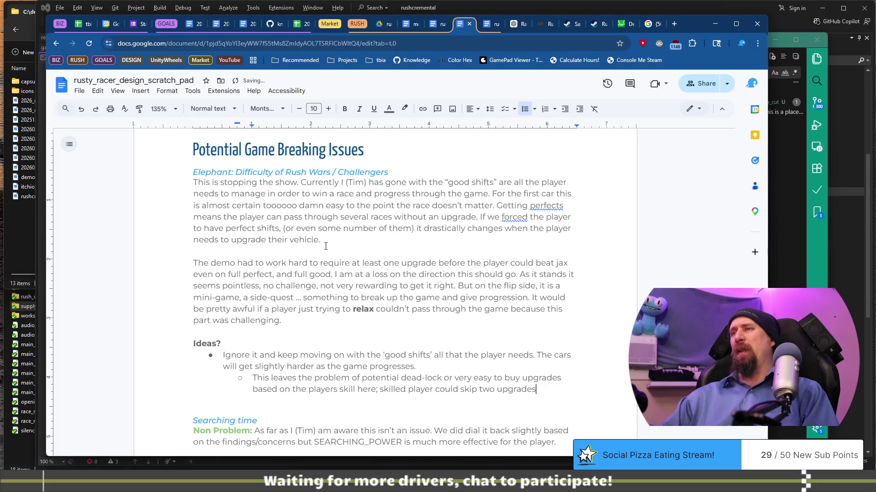
type("r long enough, and i")
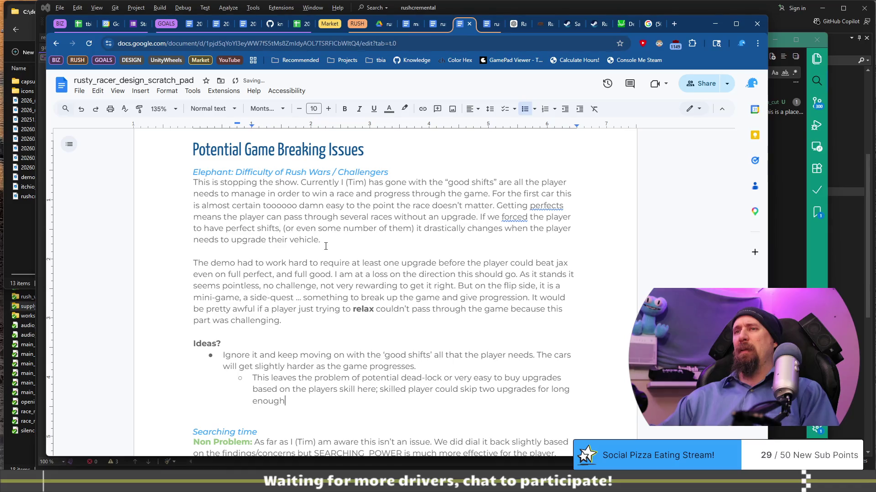
type("f they get the")
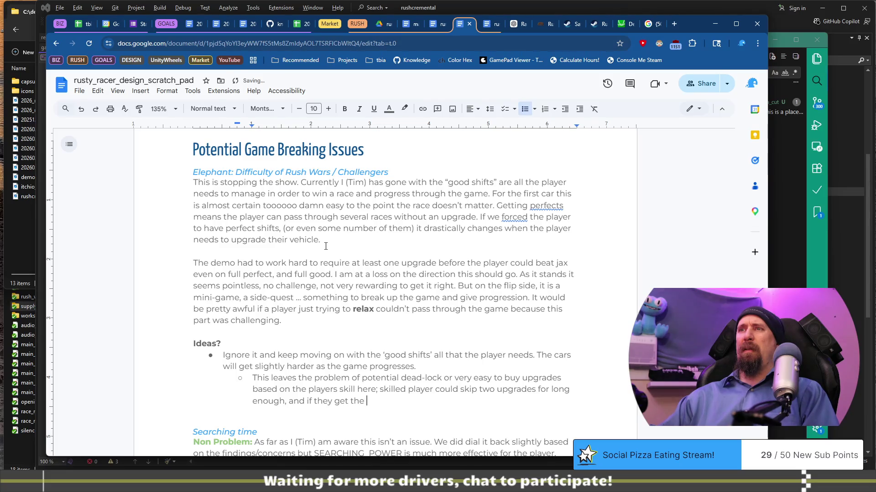
type("next vehicle as a reward before")
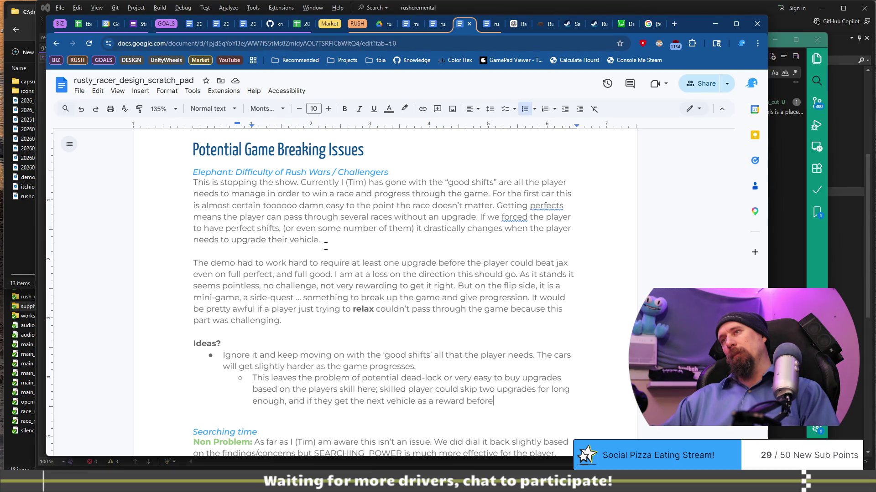
type(" getting ")
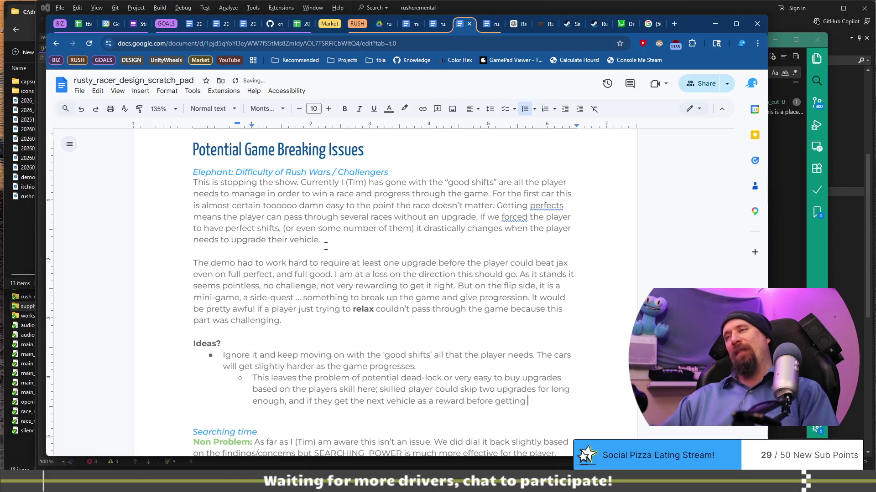
type("fully u")
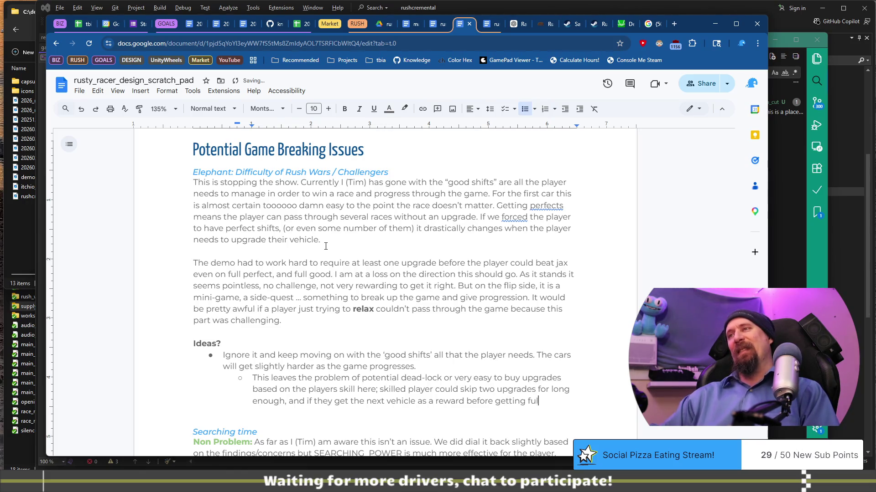
type("pgrade")
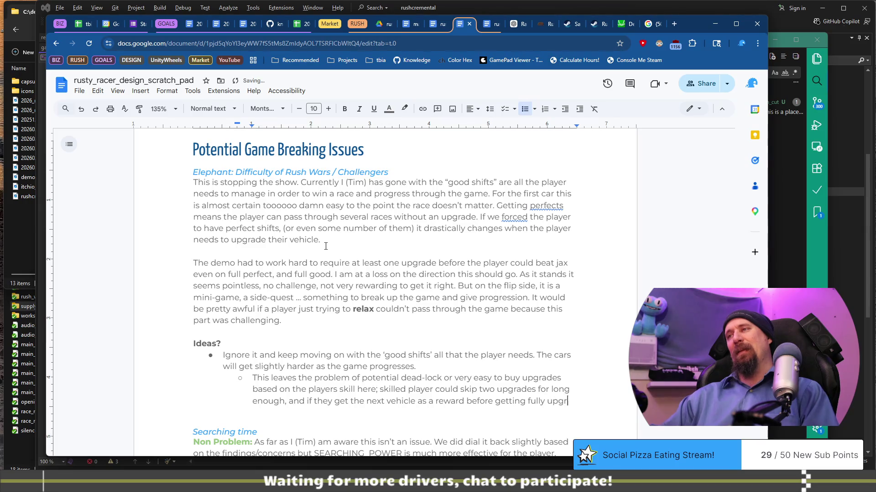
type("d it is a hug")
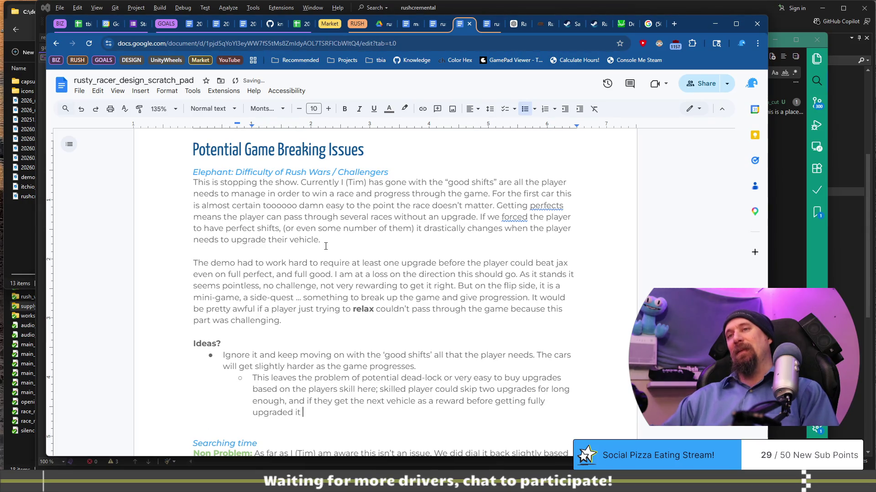
type("e ")
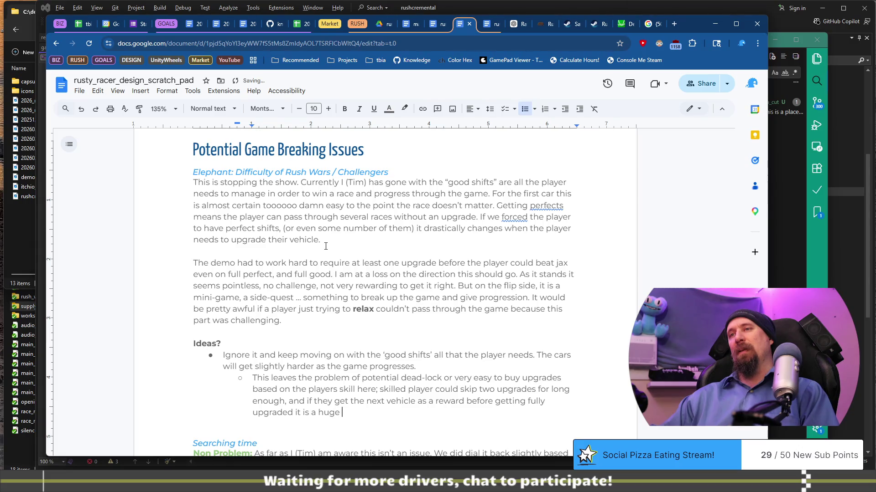
type("issue.")
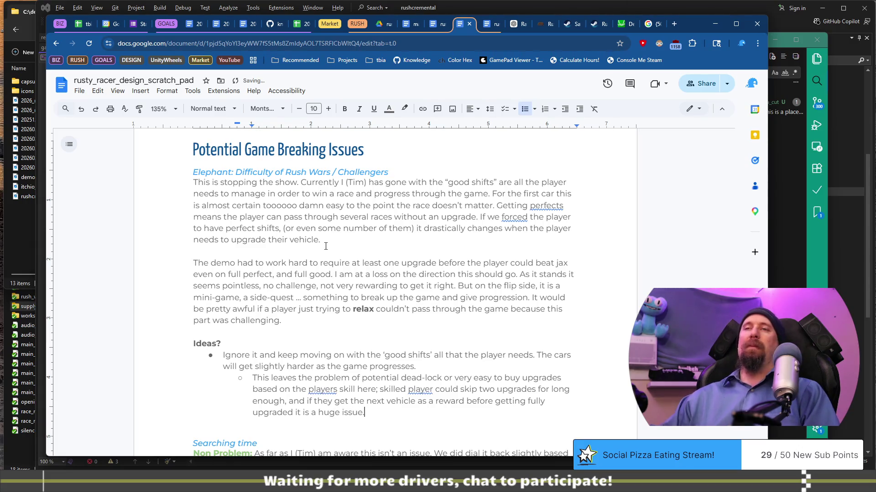
key("Return")
key("Return")
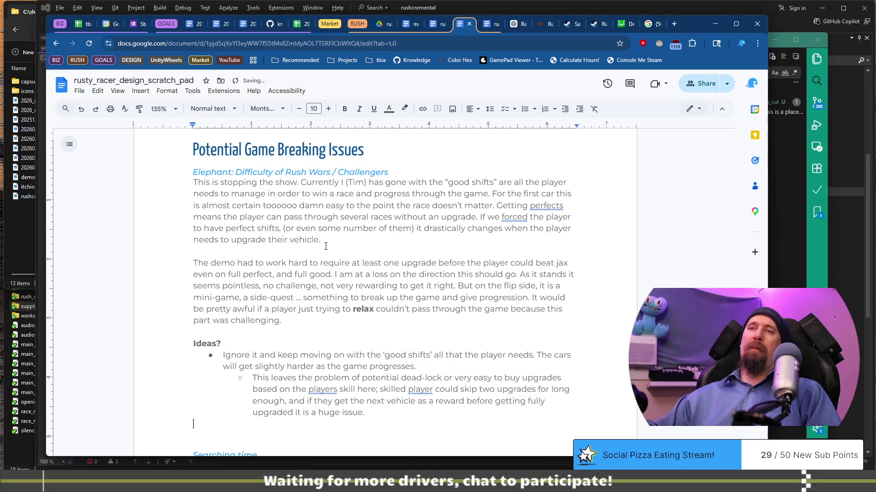
Type the Heading 3 line 'Elephant: Player Vehicle Upgrades', removing an accidentally bolded 'Player'.
key("ctrl+alt+3")
type("El")
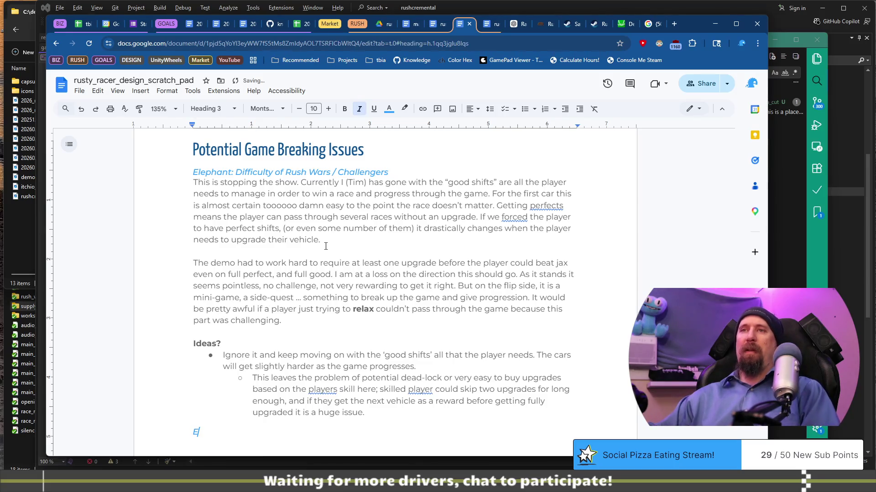
type("ephant:")
key("ctrl+b")
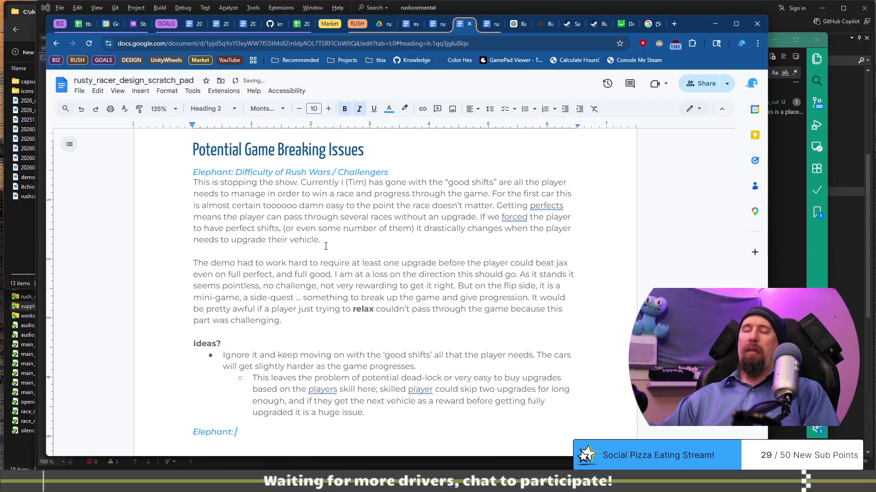
type("Player")
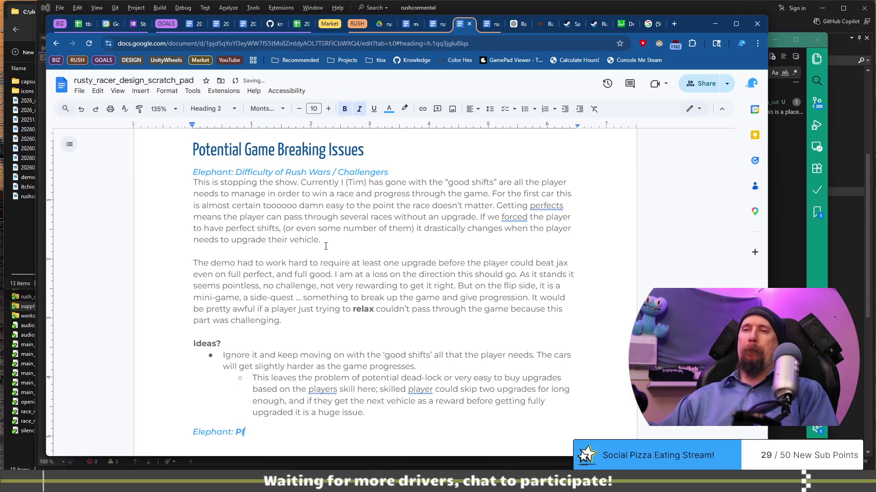
key("ctrl+BackSpace")
key("ctrl+b")
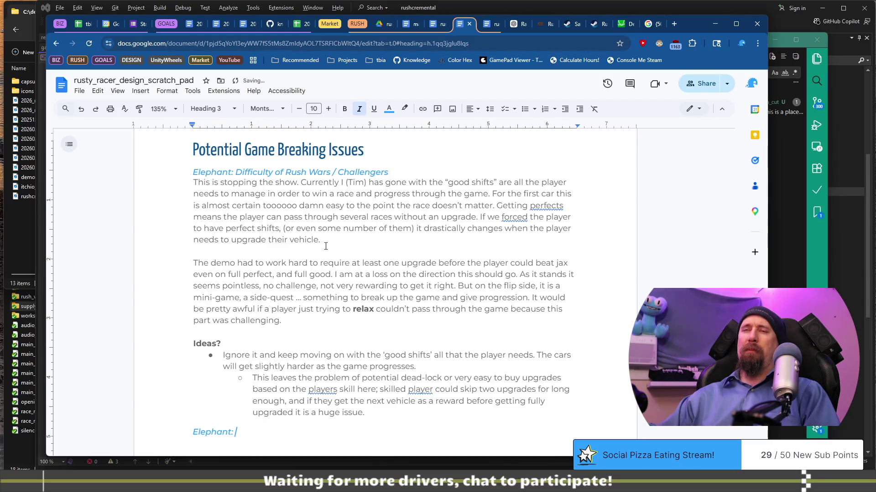
type("Player Vehicle Upgrades")
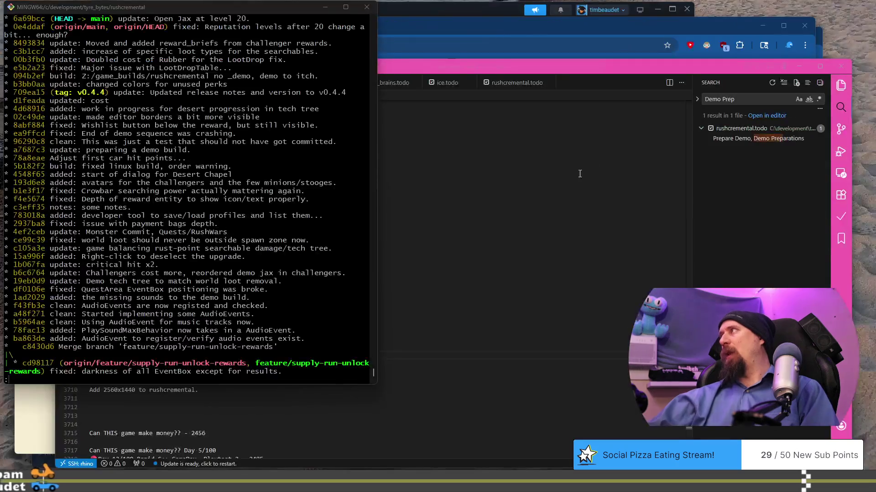
left_click(580, 174)
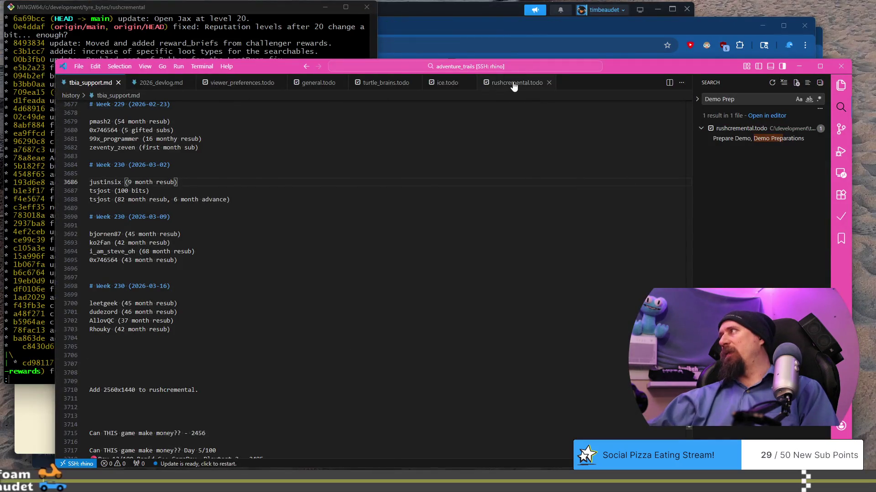
left_click(516, 83)
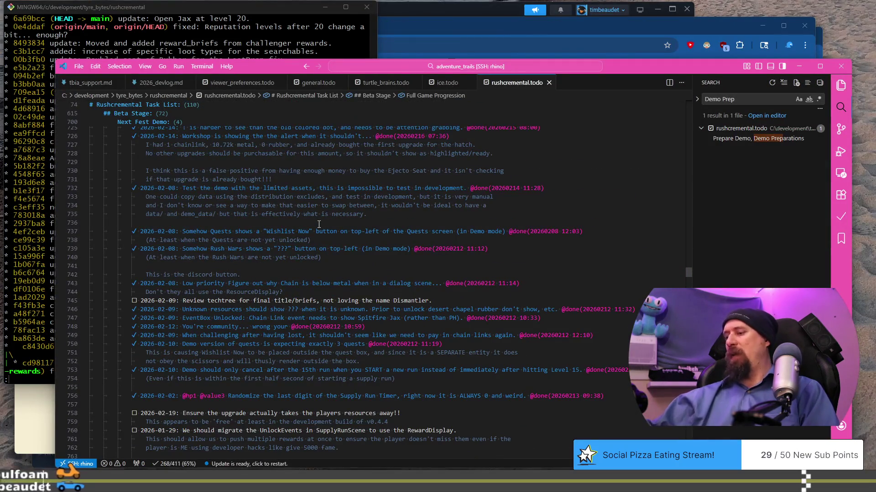
key("ctrl+Home")
scroll(319, 224, "down", 5)
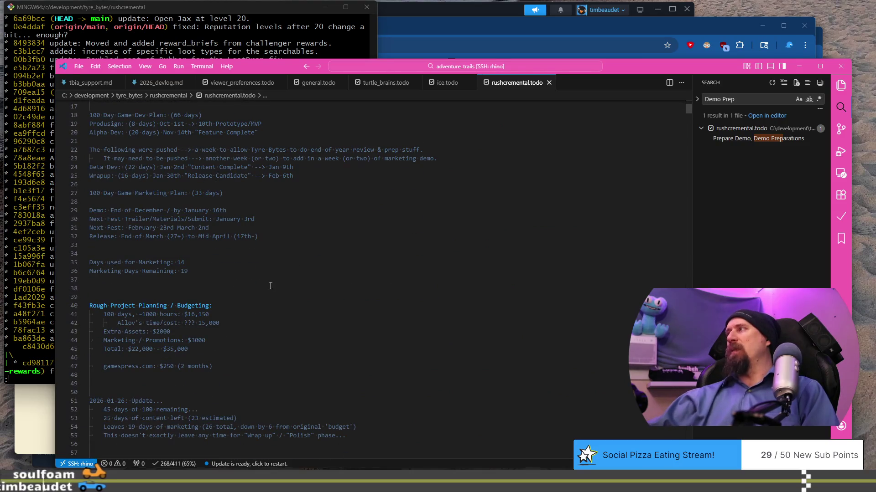
scroll(236, 271, "down", 5)
scroll(264, 251, "up", 6)
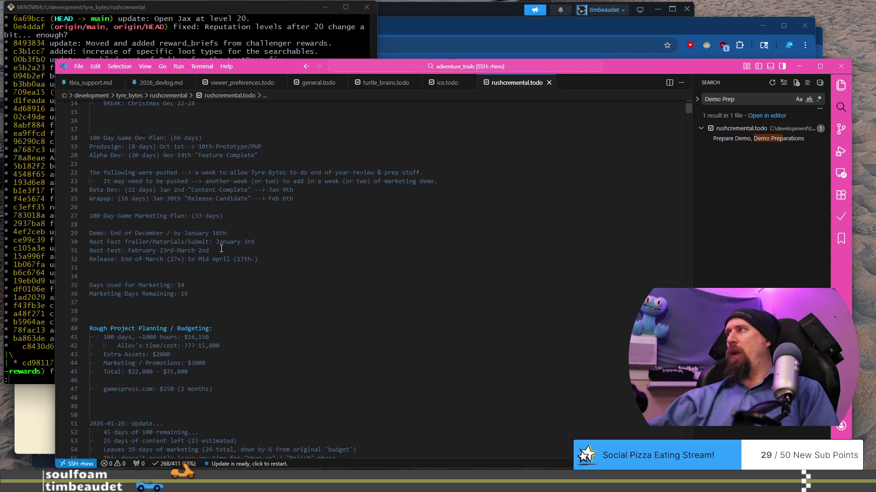
left_click_drag(116, 285, 218, 287)
left_click(222, 284)
key("shift+Home")
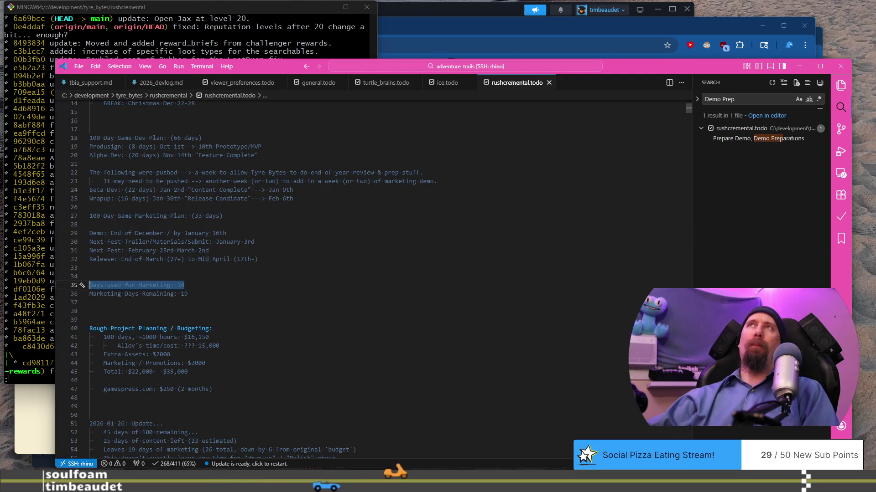
key("alt+Tab")
left_click(372, 332)
scroll(379, 314, "down", 3)
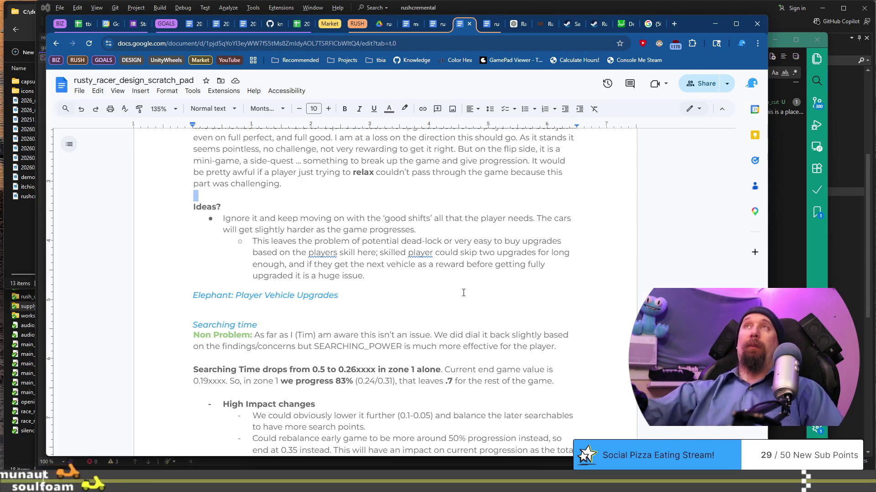
Insert a blank line beneath the Elephant: Player Vehicle Upgrades heading.
left_click(441, 305)
key("Return")
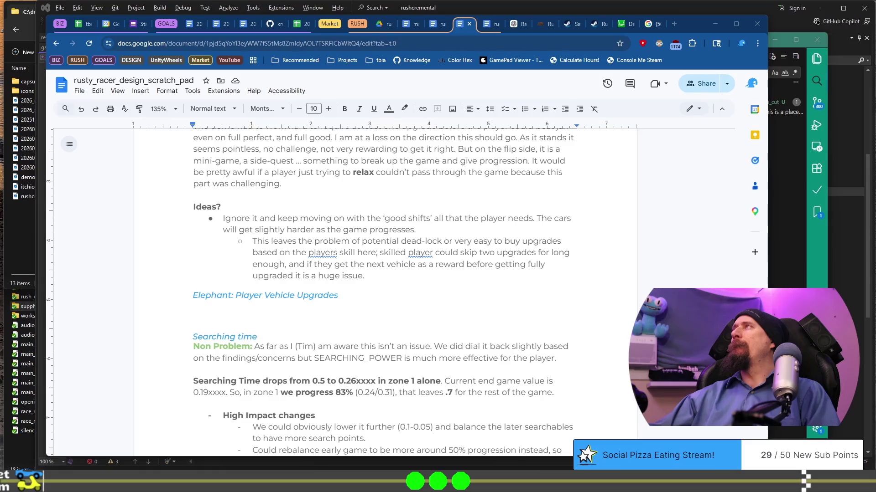
double_click(266, 305)
Copy the sub-note's clause about getting the next vehicle and paste it under the Elephant heading.
mouse_move(364, 278)
left_mouse_down()
mouse_move(308, 265)
mouse_move(287, 273)
mouse_move(285, 265)
left_mouse_up()
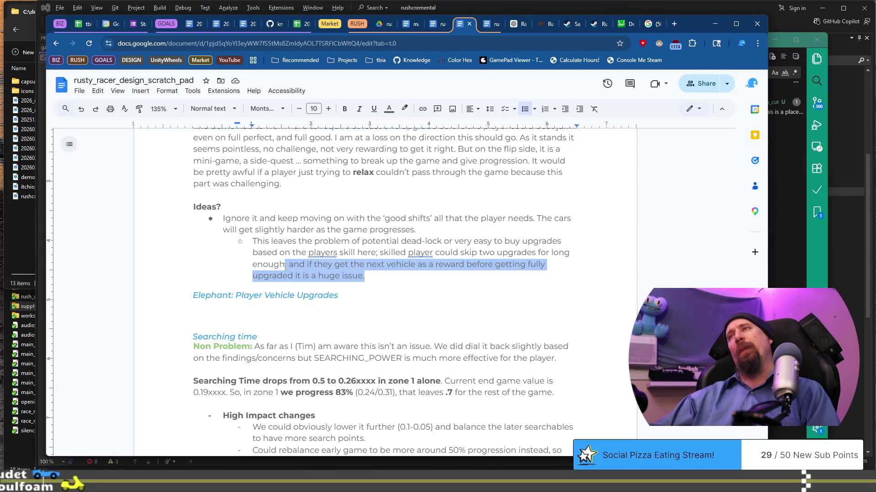
key("ctrl+c")
left_click(276, 310)
key("ctrl+v")
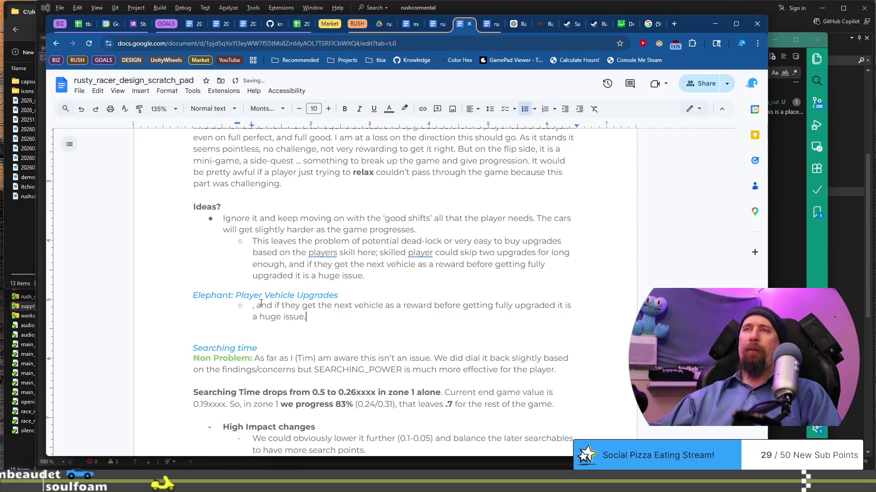
Remove the leading comma and bullet from the pasted line and capitalize its first word.
left_click(271, 306)
key("Delete")
key("Delete")
key("Delete")
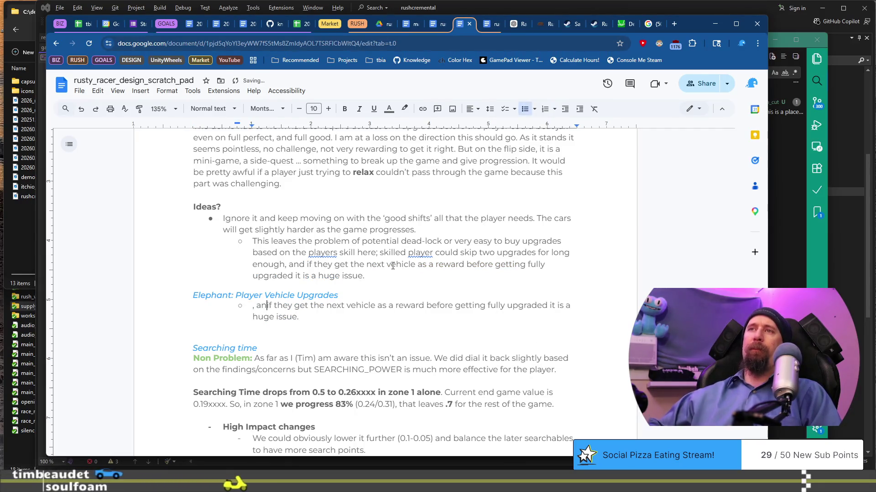
key("BackSpace")
key("BackSpace")
key("BackSpace")
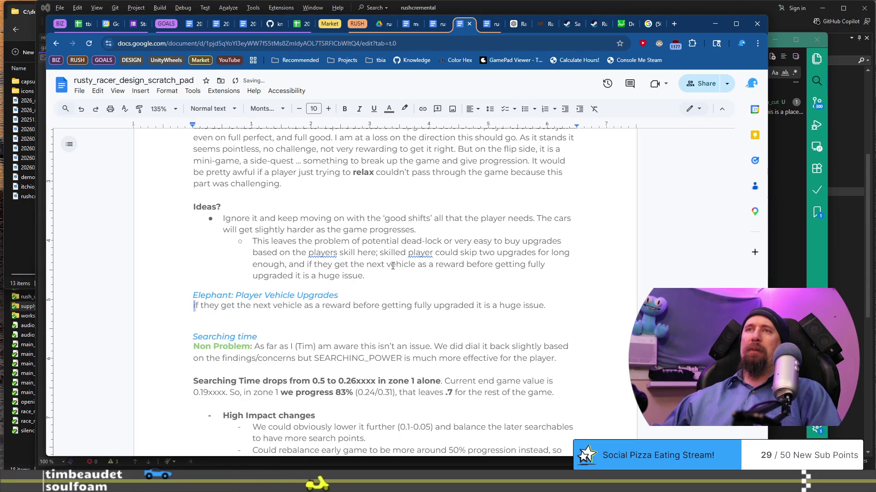
key("Delete")
type("I")
key("Right")
key("Right")
key("Right")
key("Delete")
key("Delete")
Reword the opening to 'If the player earns a new vehicle, player_car_buggy or player_car_rally,'.
type("player ")
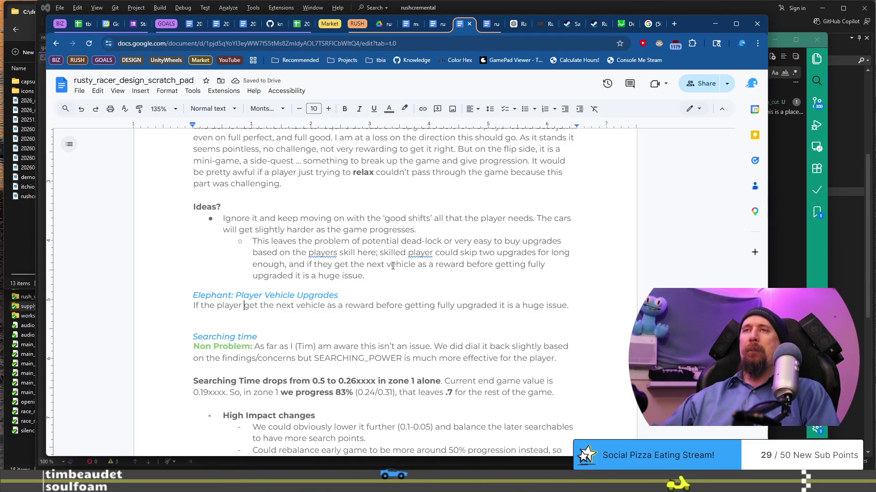
type("earns a new vvehi")
key("BackSpace")
key("BackSpace")
key("BackSpace")
type("ehic")
type("le (buggy")
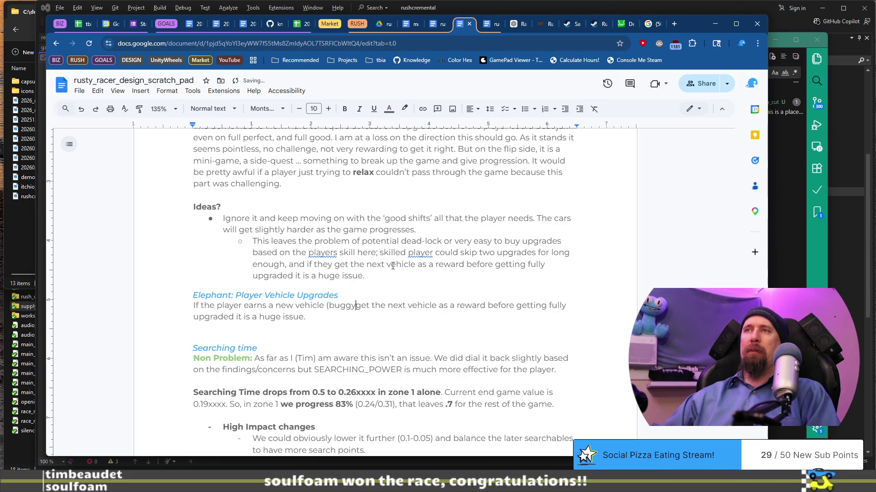
type(") ")
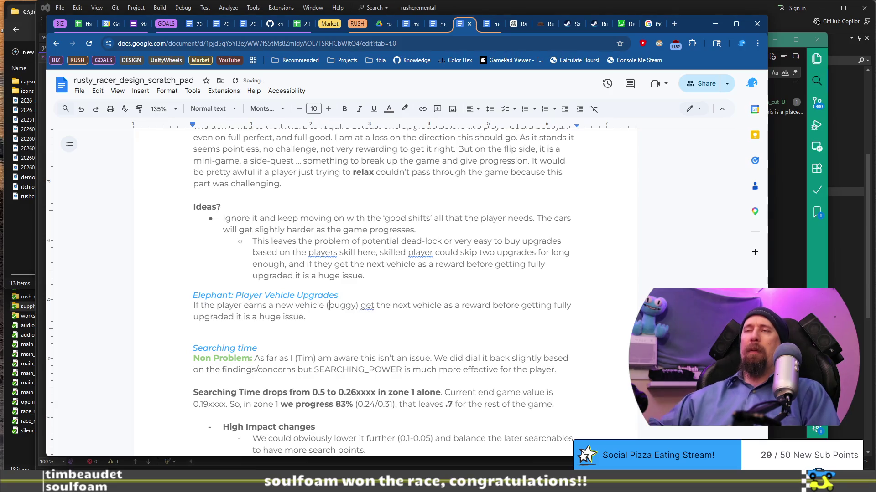
type("player_car_")
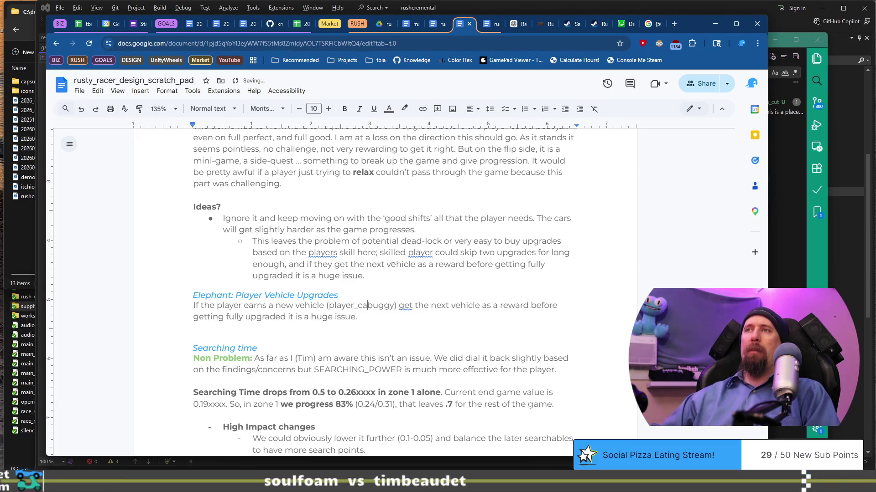
type(" or player_car_")
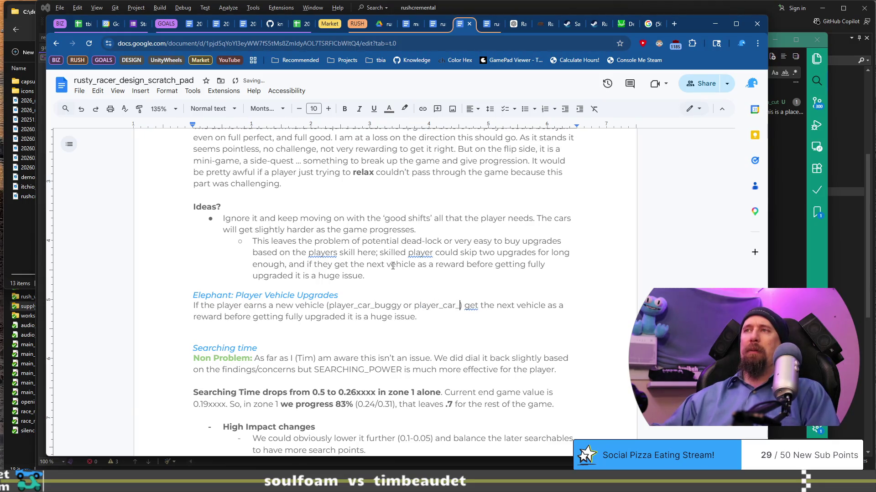
type("y")
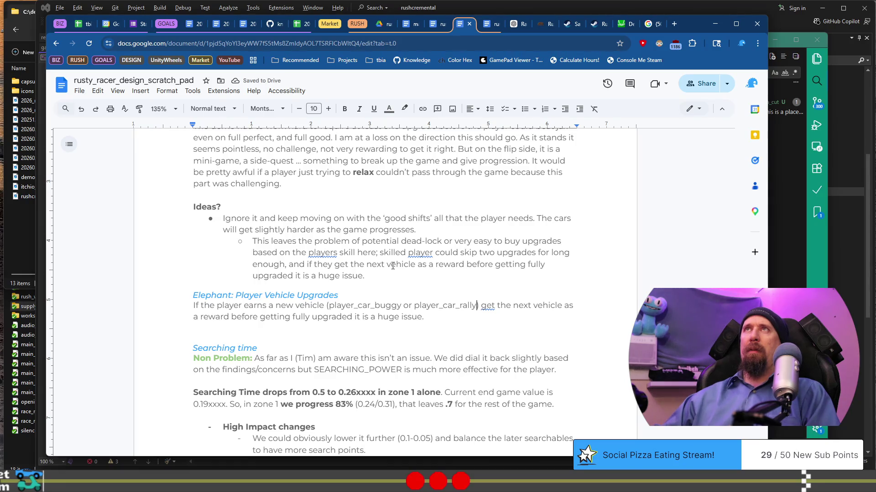
type(",")
key("ctrl+Left")
key("ctrl+Left")
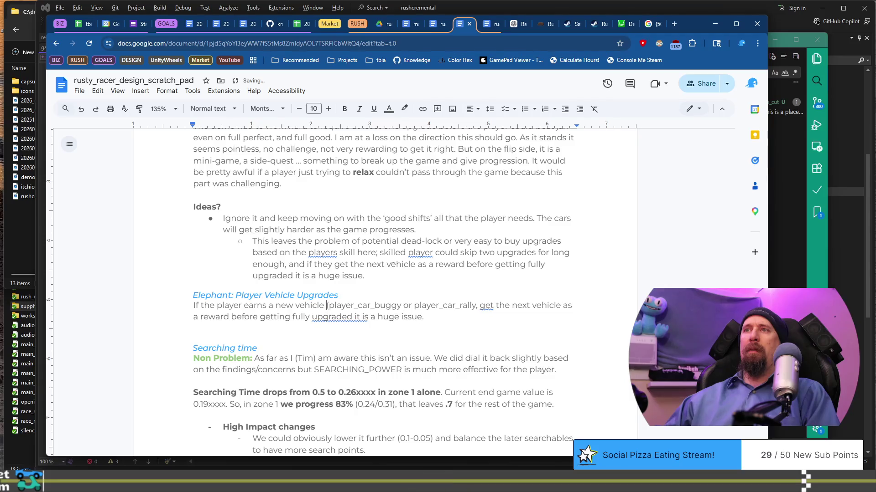
key("BackSpace")
key("BackSpace")
type(",")
key("ctrl+shift+Right")
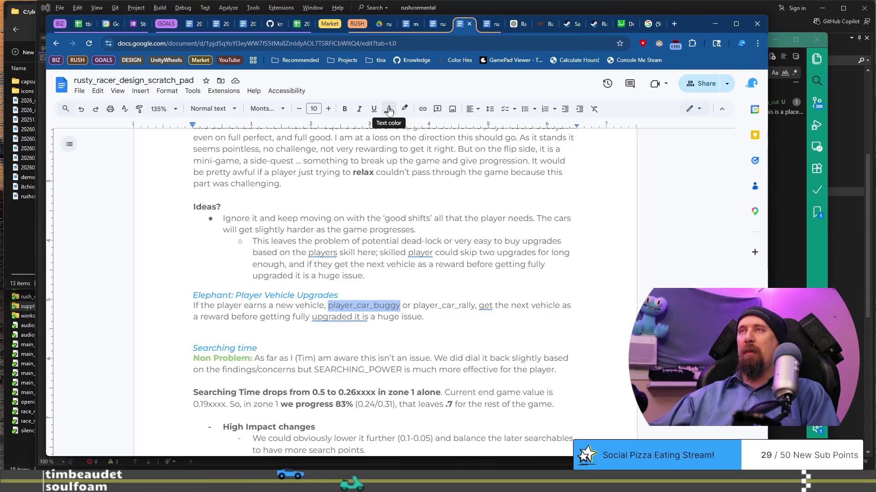
Set the names player_car_buggy and player_car_rally in the Inconsolata font.
left_click(210, 110)
left_click(264, 107)
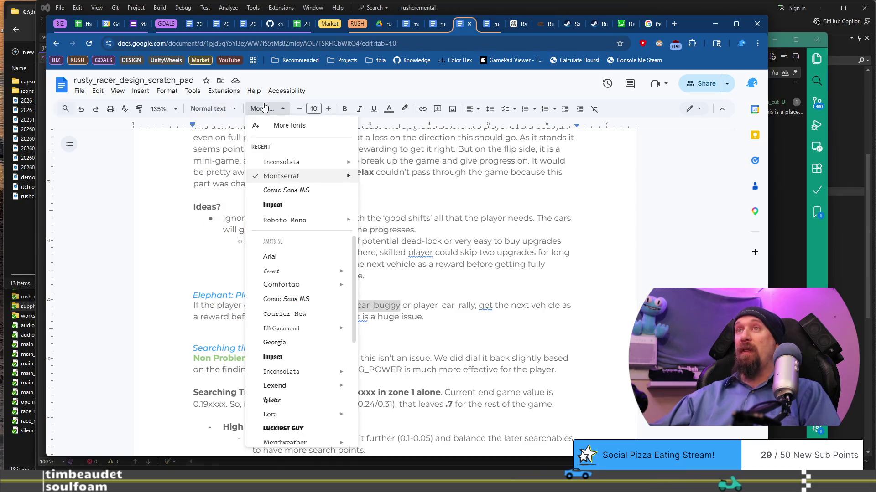
left_click(293, 176)
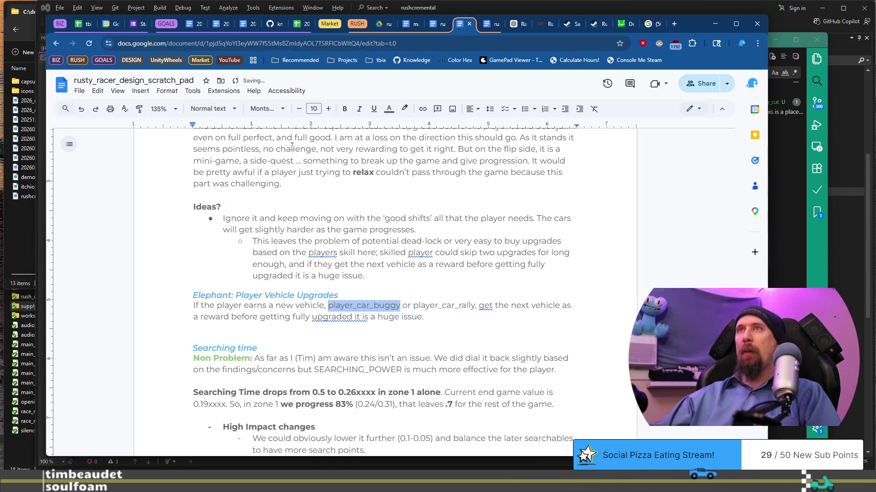
left_click(267, 108)
left_click(269, 156)
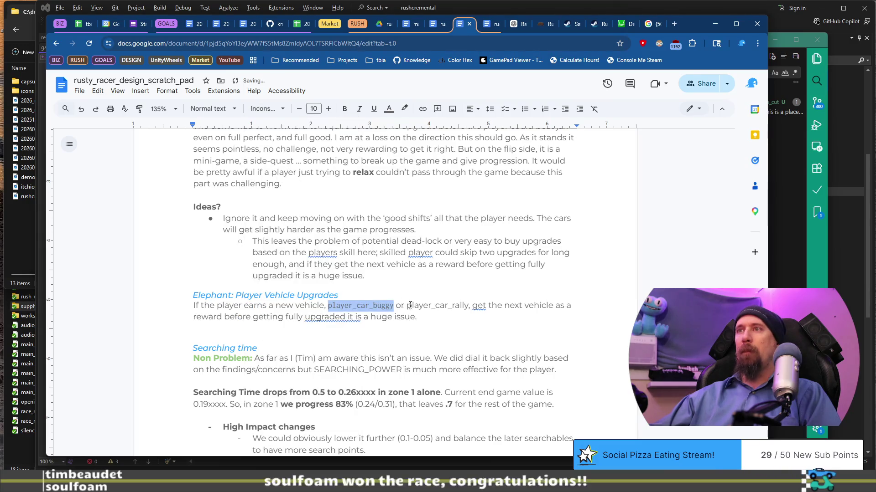
double_click(429, 305)
left_click(266, 108)
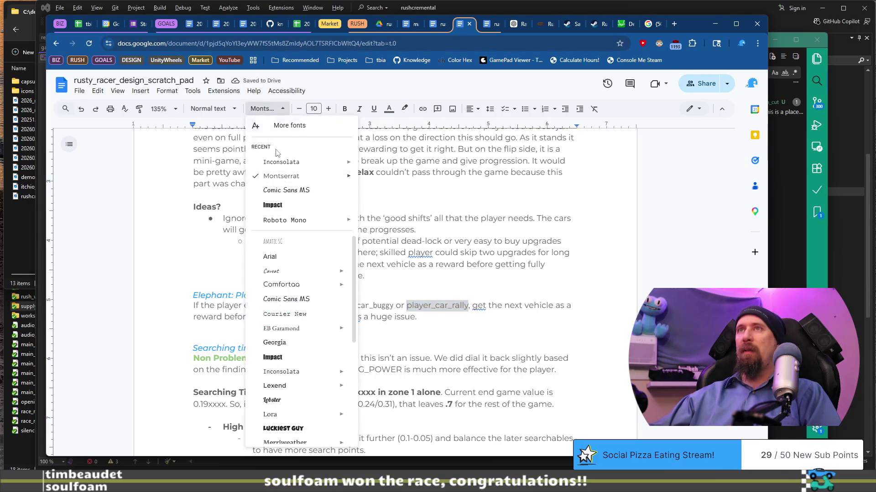
left_click(279, 161)
Continue the sentence after player_car_rally with ', without having bo'.
left_click(476, 305)
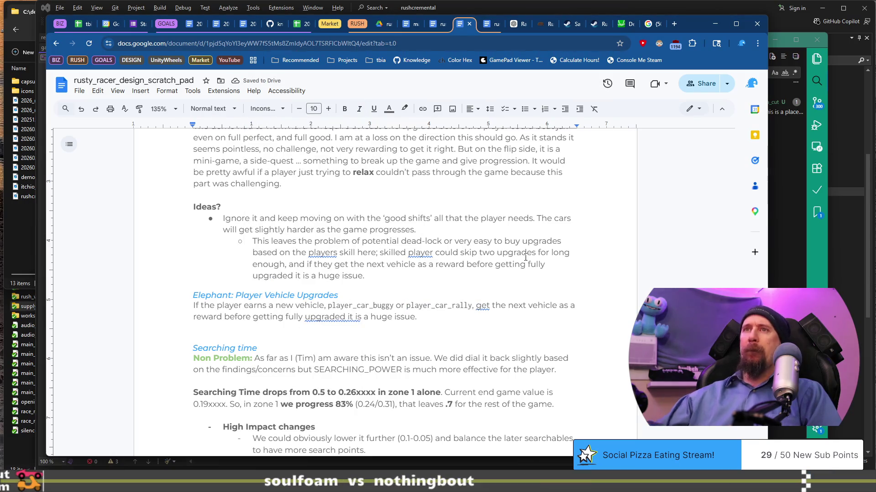
type(", ")
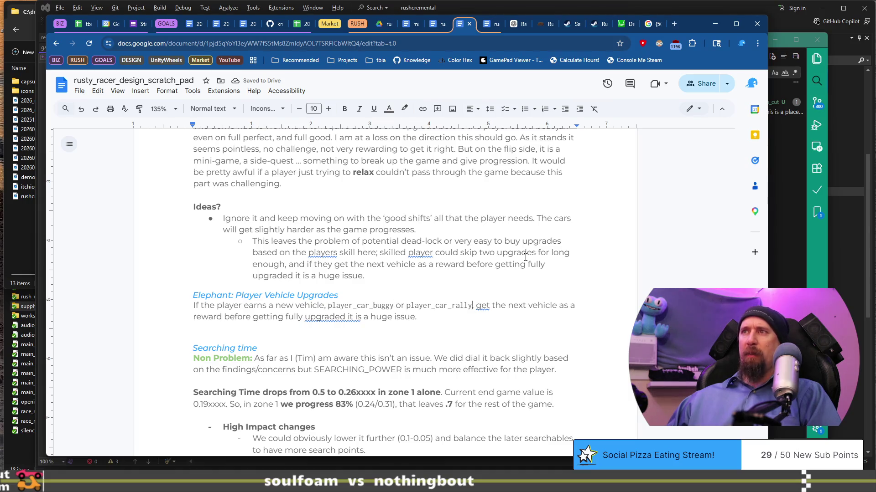
type("wih")
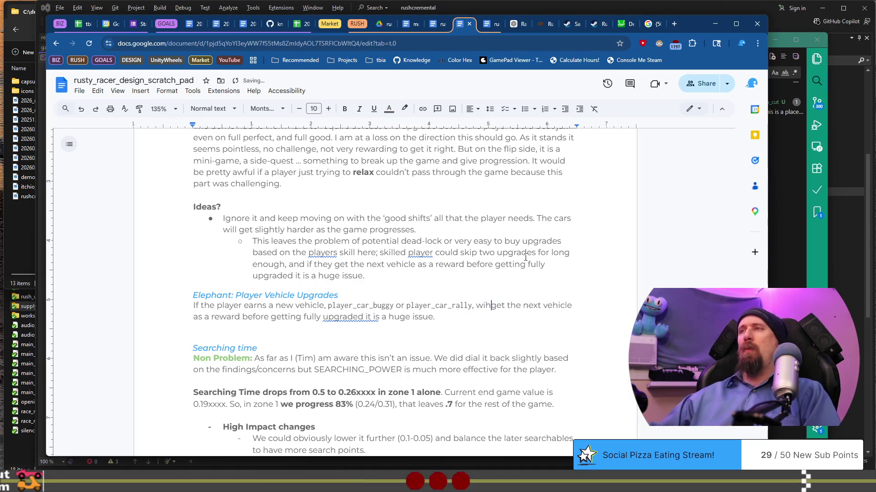
key("BackSpace")
type("thout havi")
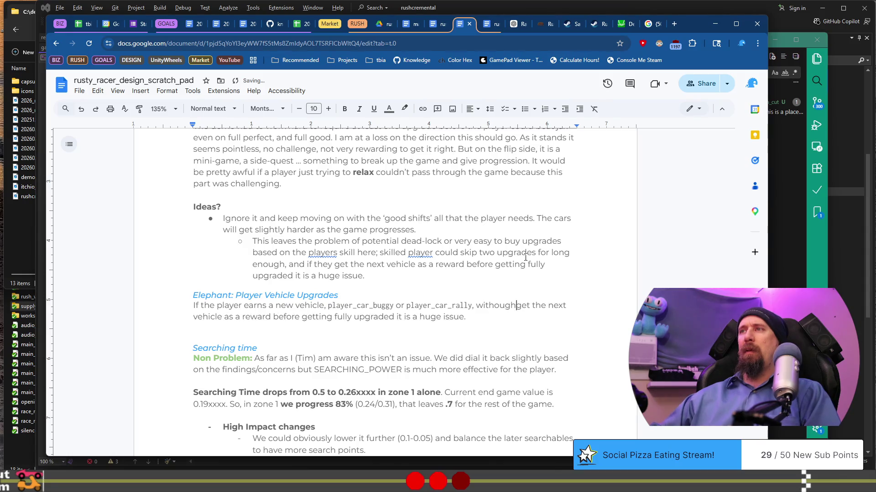
type("ng bout")
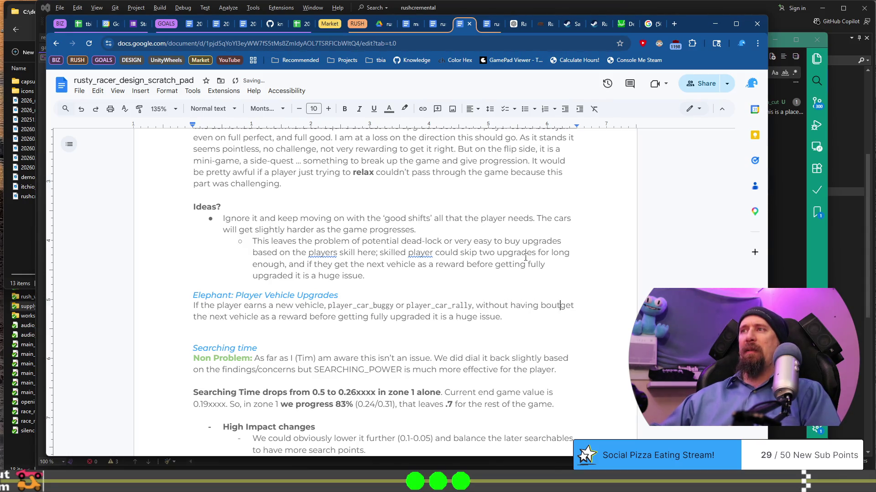
Continue with 'bought all the upgrades for the previous vehicle, it will mess up **everything** about the next vehicle.'.
key("BackSpace")
type("ght a")
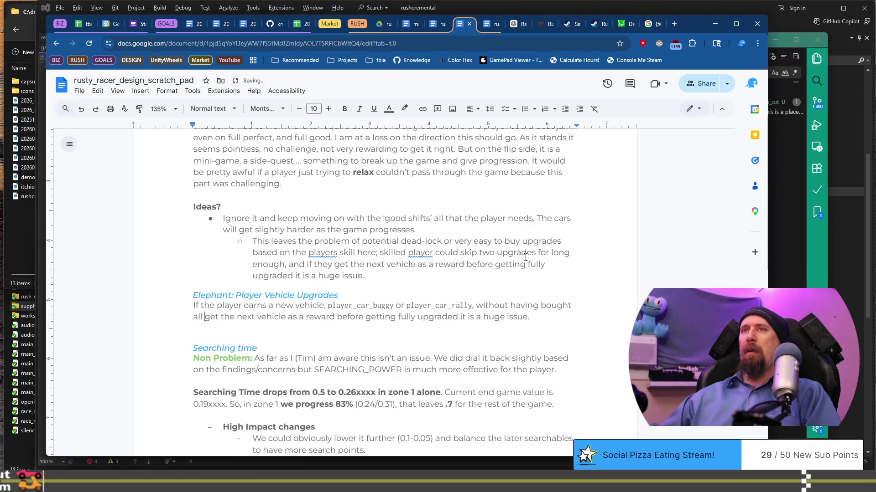
type("ll the ")
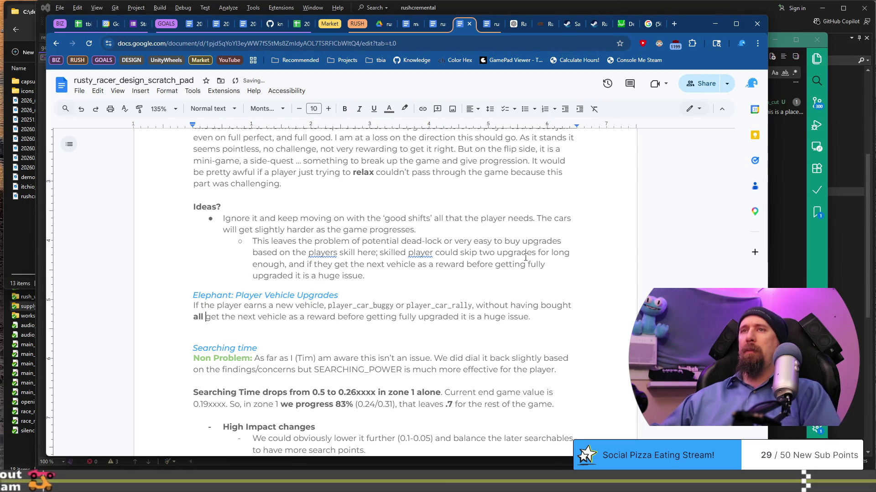
type("upgrades for th")
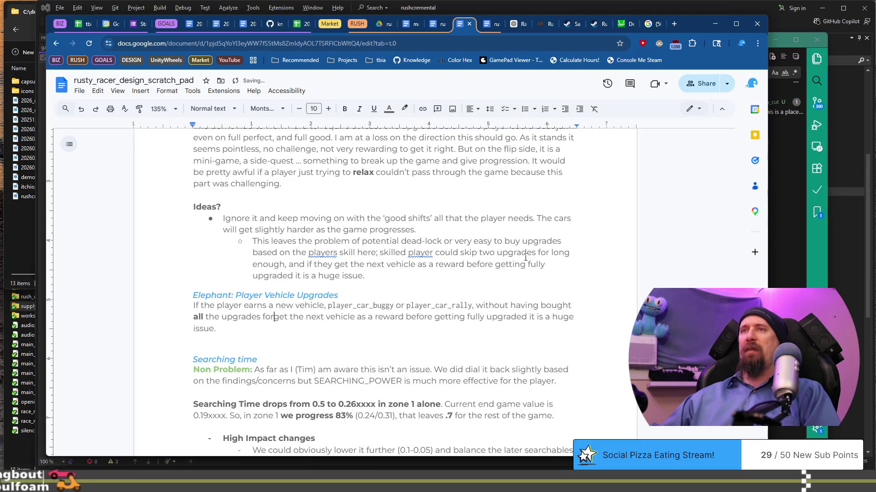
type("e previous ")
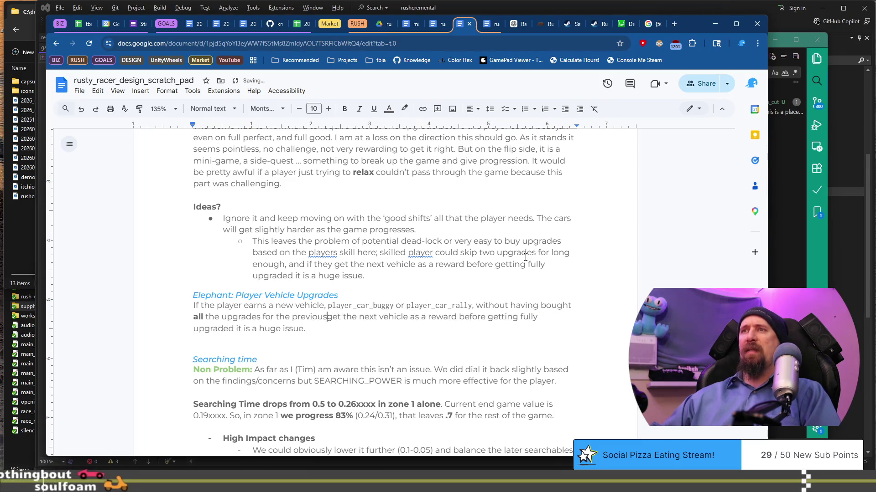
type("vehicle, it ")
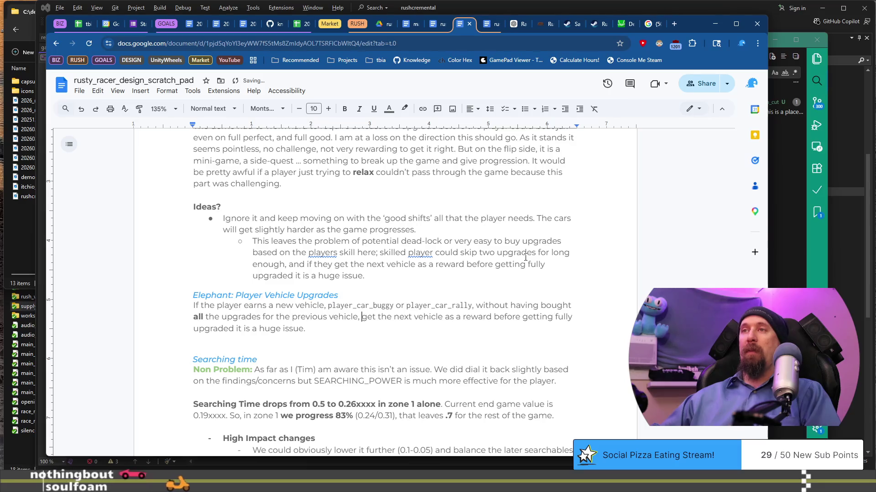
type("will mess up")
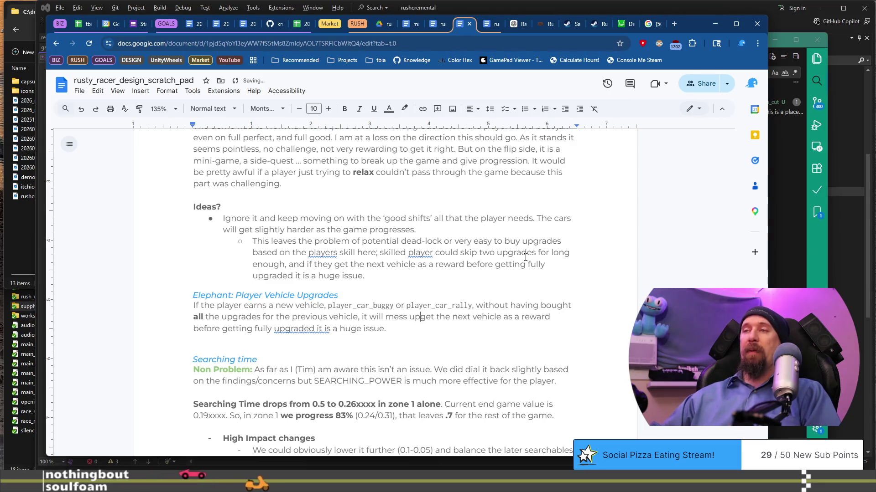
key("ctrl+b")
type("ever")
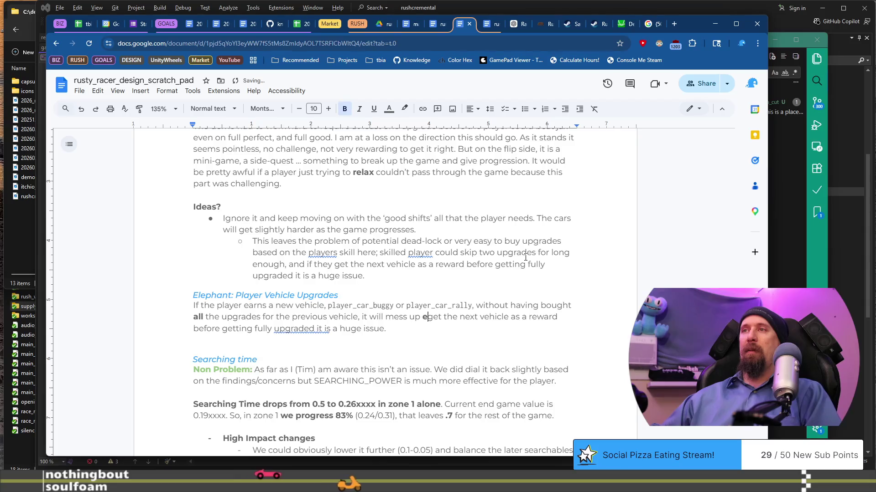
type("yeth")
key("BackSpace")
key("BackSpace")
key("BackSpace")
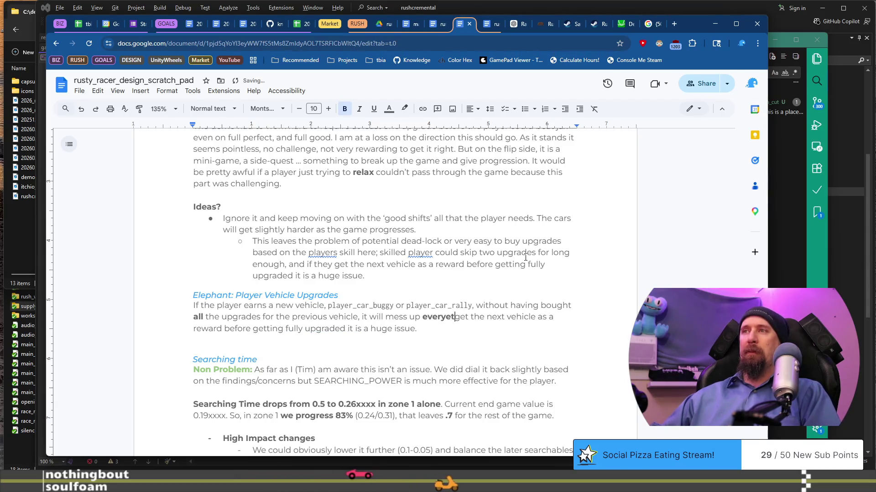
type("g")
key("ctrl+b")
type("about the ne")
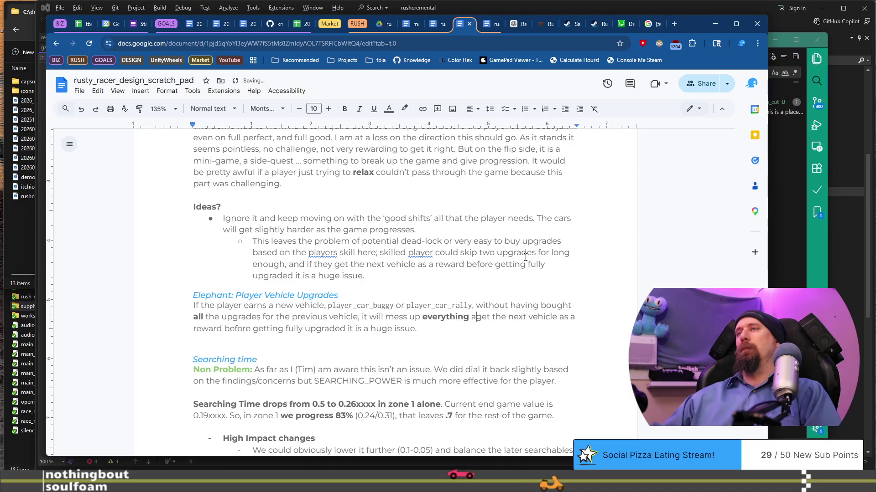
type("xt ")
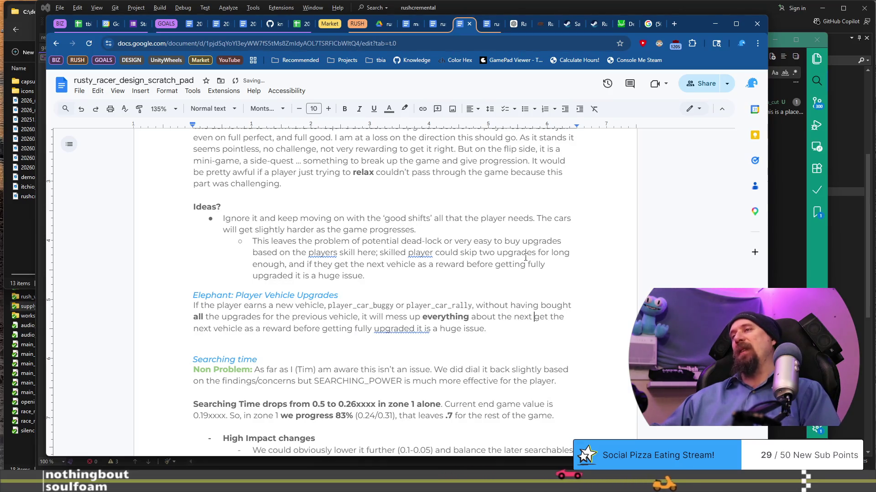
type("vehicle. The")
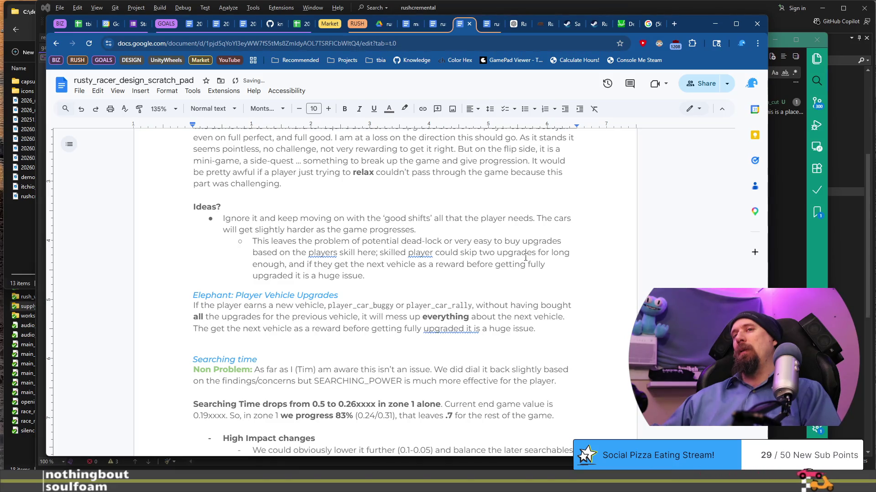
Add that all vehicles and upgrades are additive, 'an absolutely awful way to do this.'.
key("BackSpace")
key("BackSpace")
key("BackSpace")
type("All the ve")
type("hicles and up")
type("grades ")
type("are additiv")
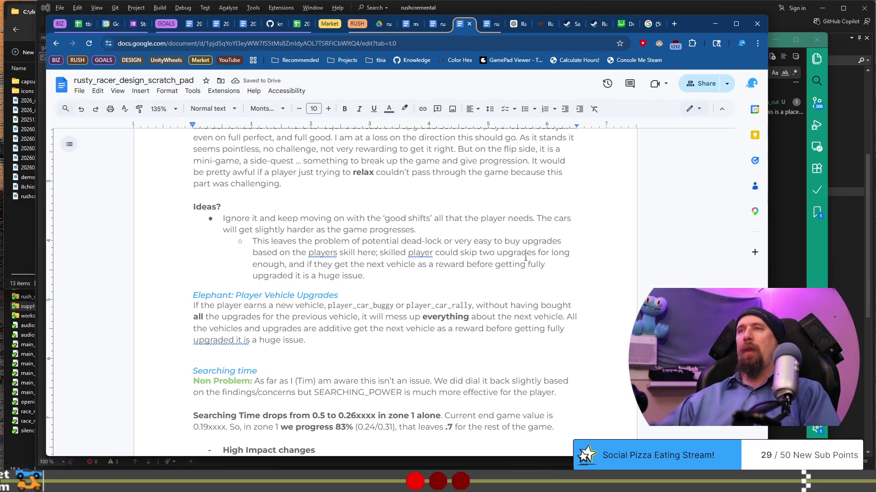
type("which ")
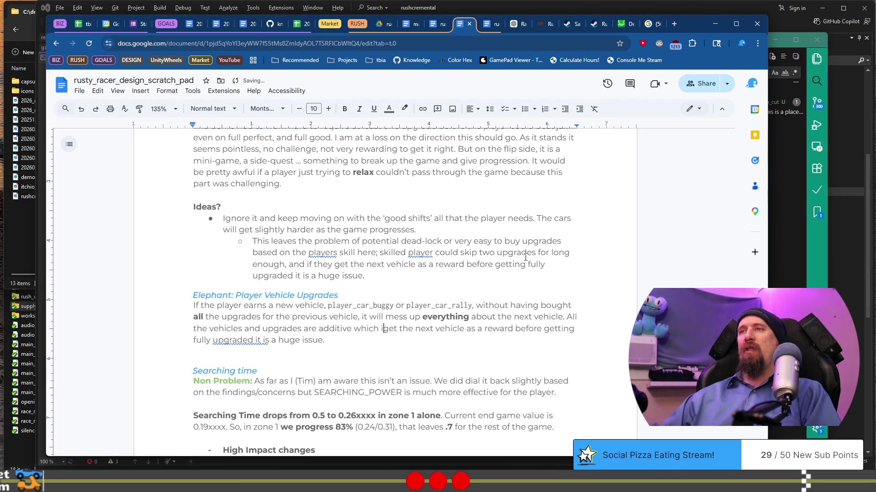
type("is a a")
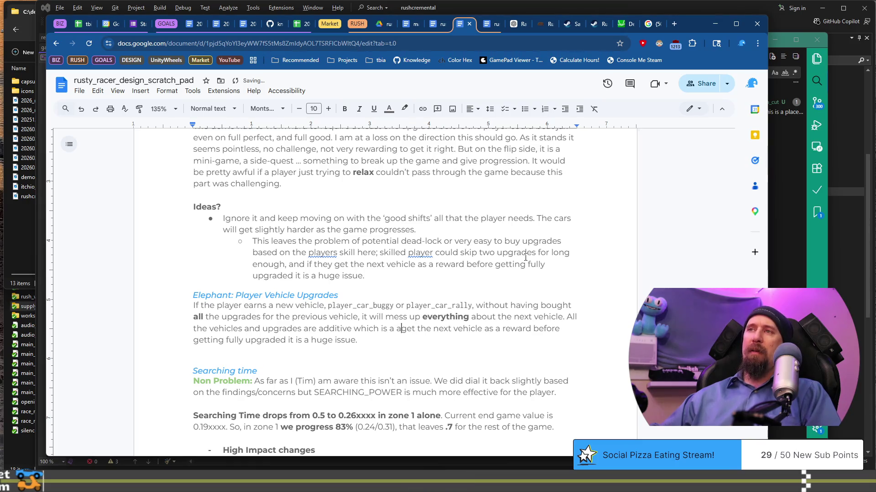
key("BackSpace")
key("BackSpace")
key("BackSpace")
type("n ab")
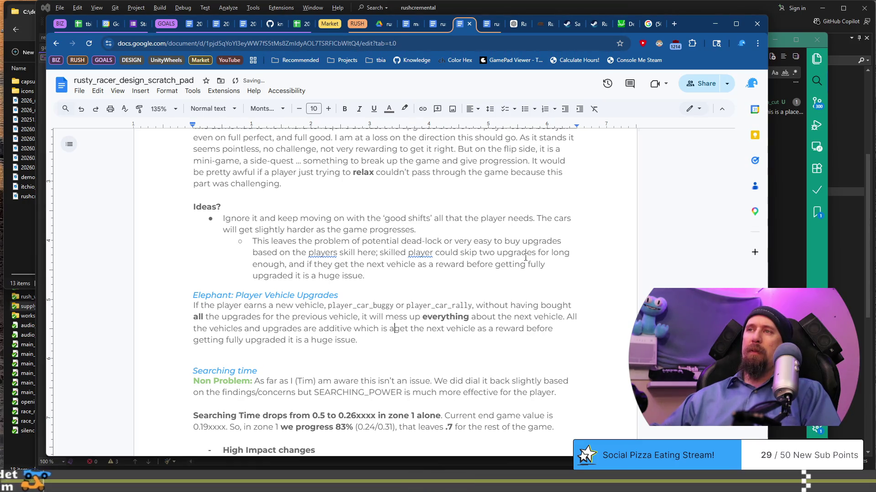
type("solutel")
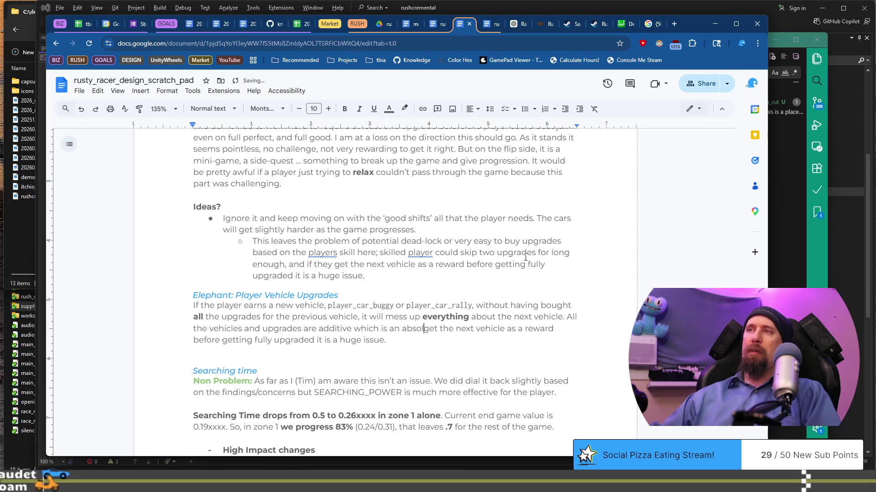
type("y awful wa")
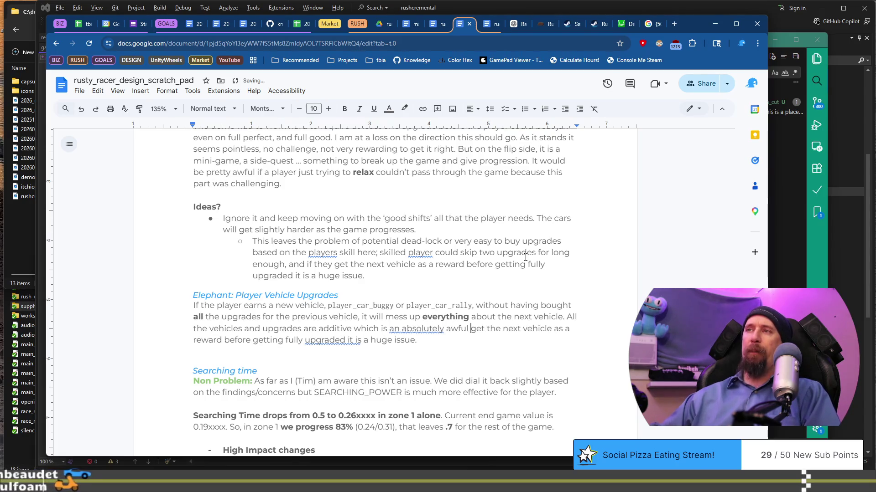
type("y to do this.")
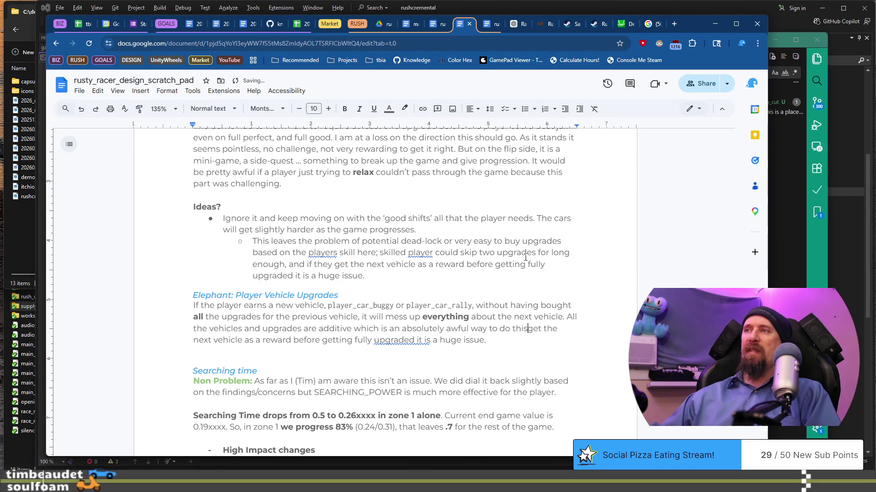
key("ctrl+shift+Down")
Delete the leftover old text after 'do this.' and review the finished Elephant section.
key("Delete")
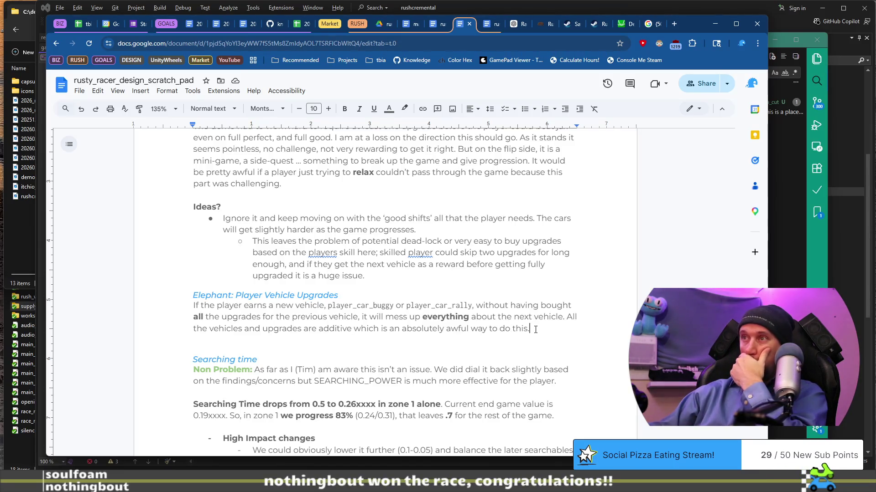
scroll(539, 330, "up", 2)
scroll(540, 330, "up", 2)
scroll(540, 330, "down", 2)
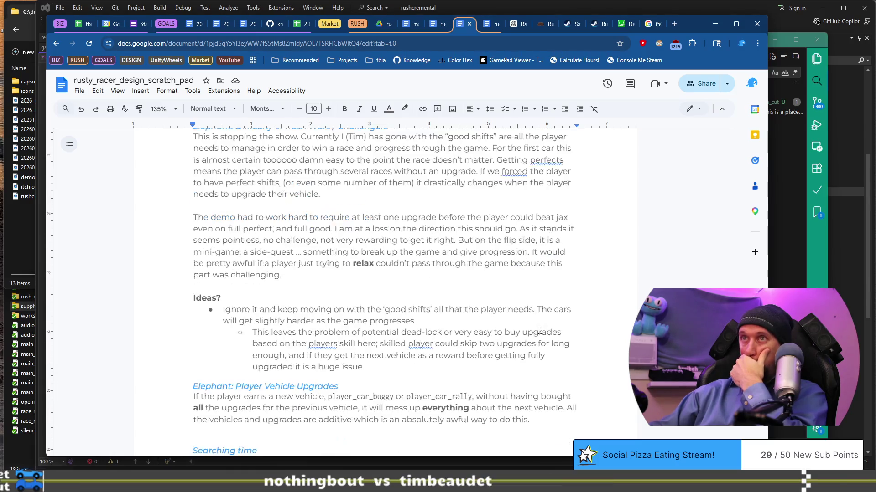
scroll(540, 330, "down", 1)
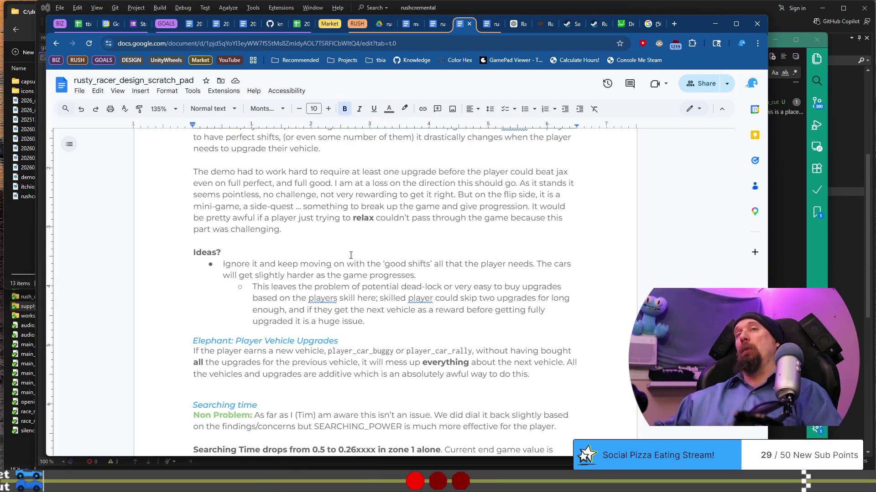
left_click(577, 377)
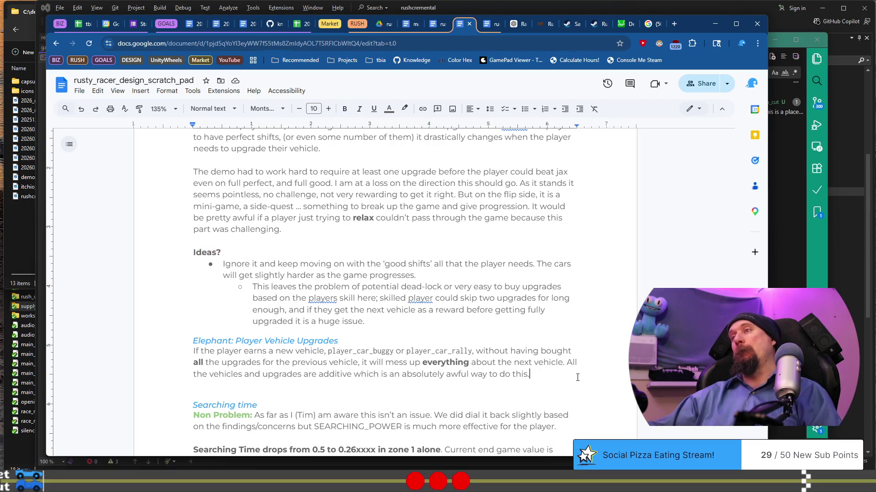
Add an Ideas? bullet: take 3 or 4 days to refactor so upgrades aren't additive.
key("Return")
key("Return")
type("Ideas?")
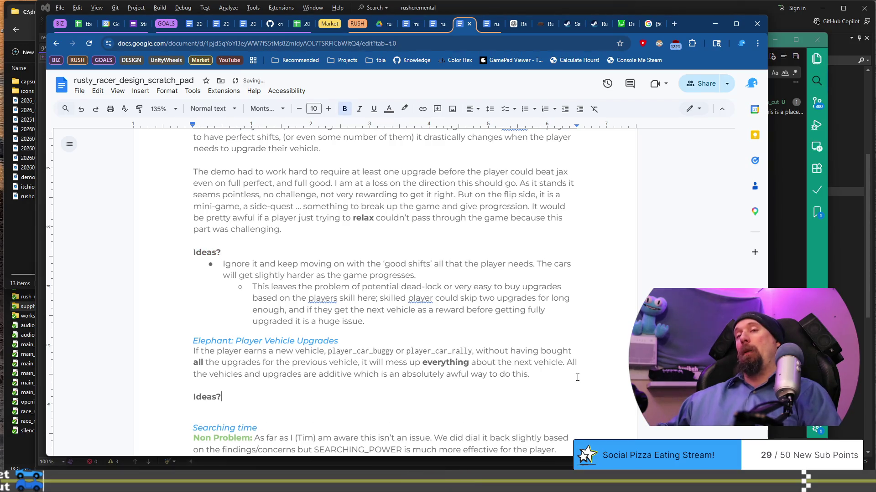
key("Return")
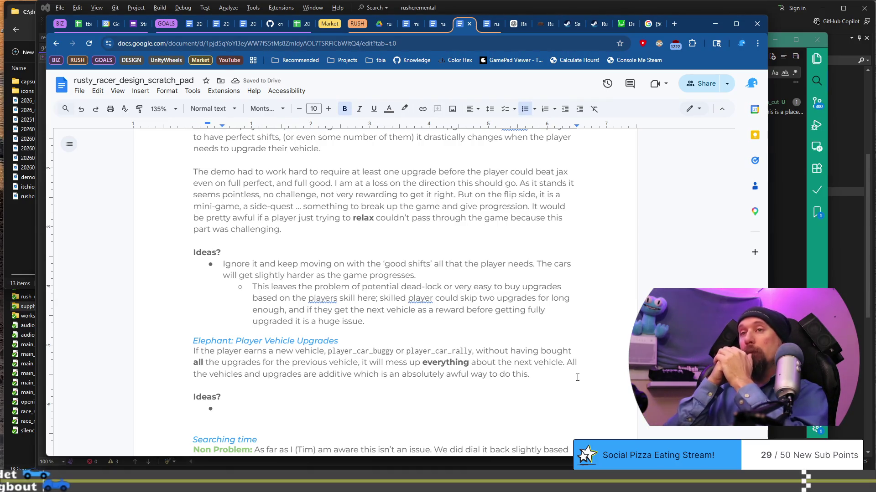
type("Take")
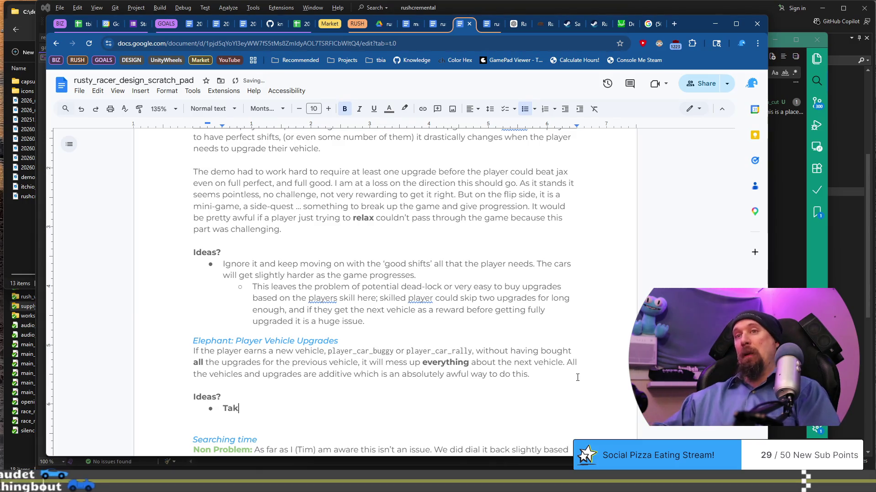
key("BackSpace")
key("BackSpace")
key("BackSpace")
type("Take 3 or 4 days wn")
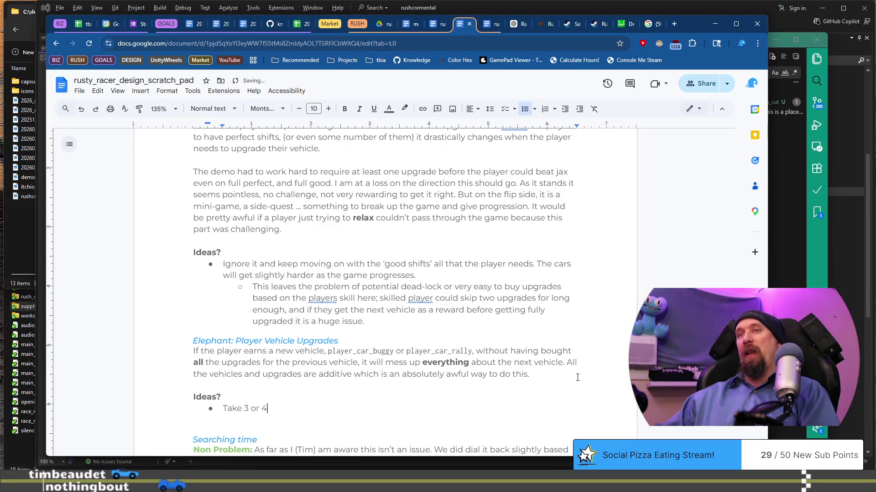
key("BackSpace")
key("BackSpace")
type("and ")
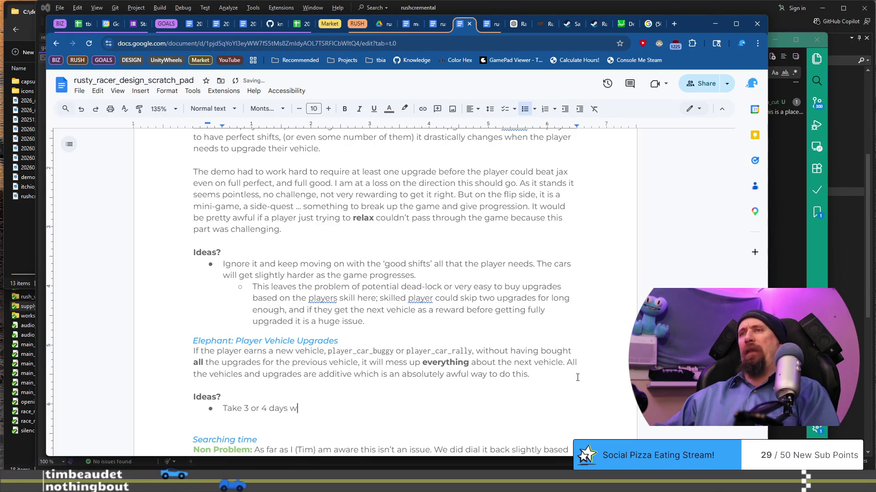
type("actor the hell")
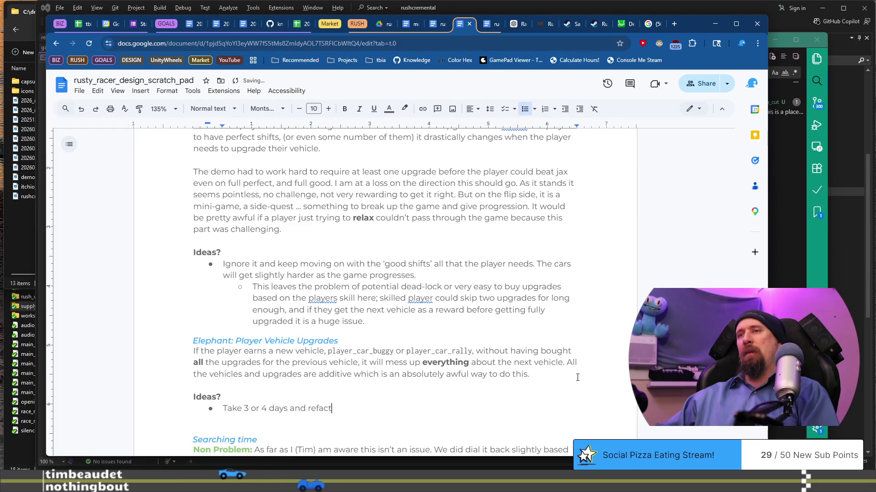
type(" out of th")
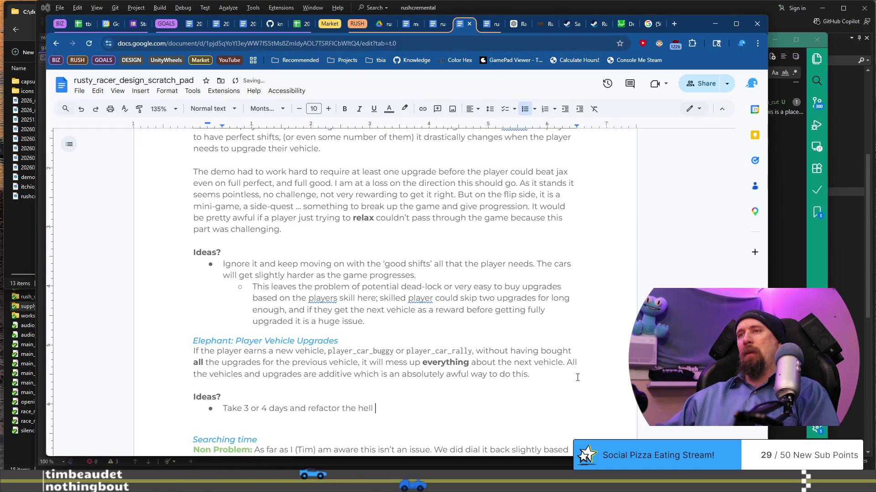
type("is non")
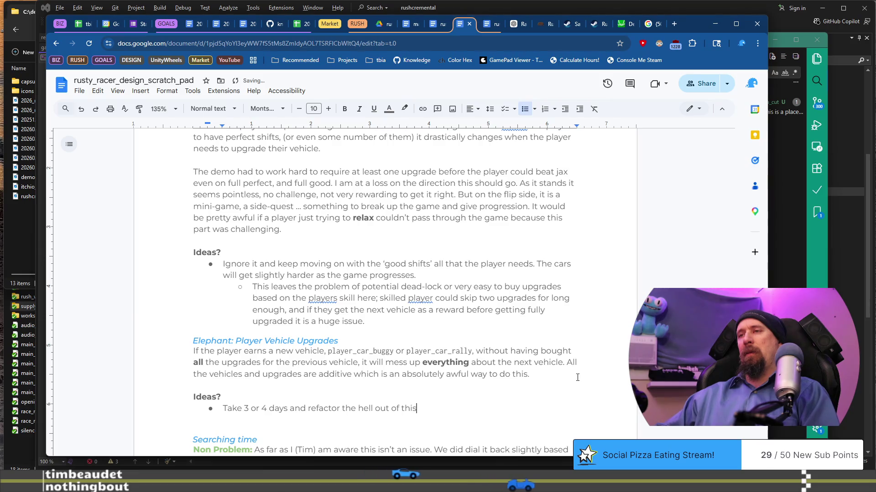
type("-sense so t")
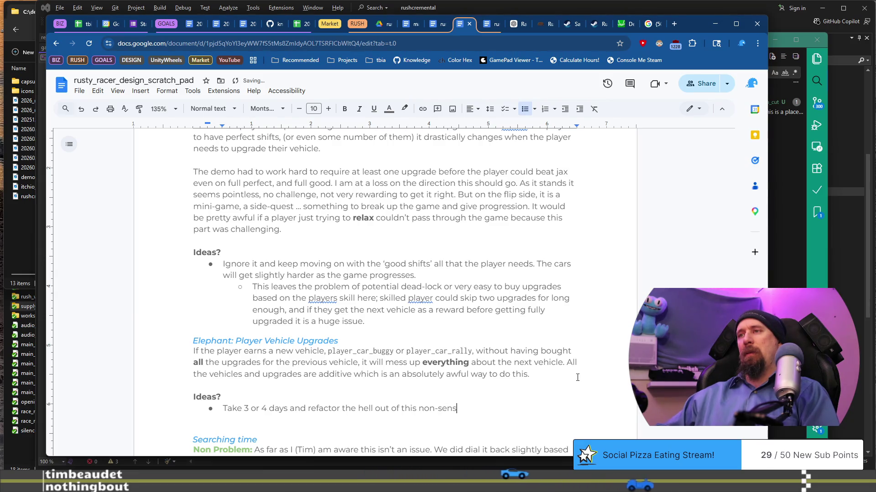
type("hat it isn't additive?")
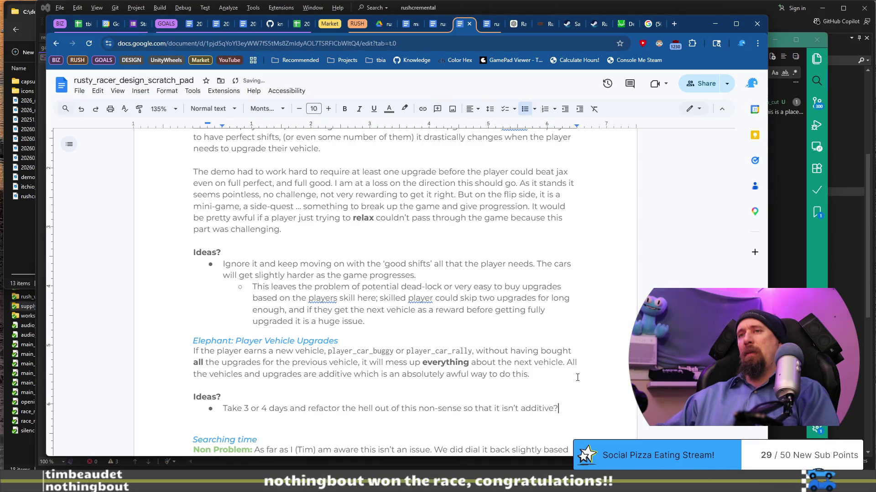
key("Return")
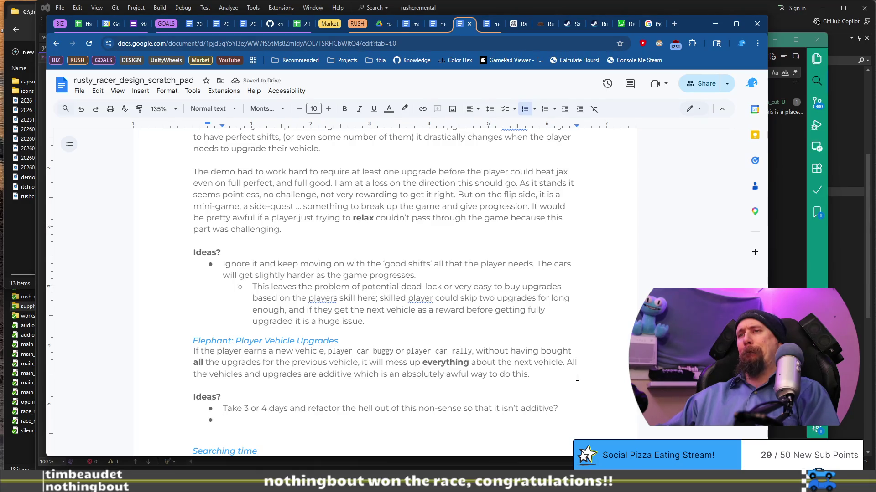
Start a second bullet requiring perfect shifts (with all upgrades), with 'perfect' in bold.
type("Require t")
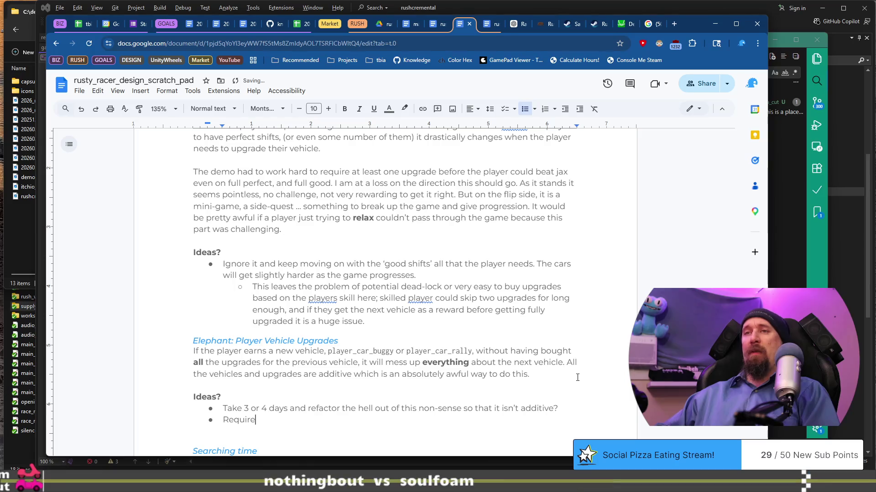
type("he player to hi")
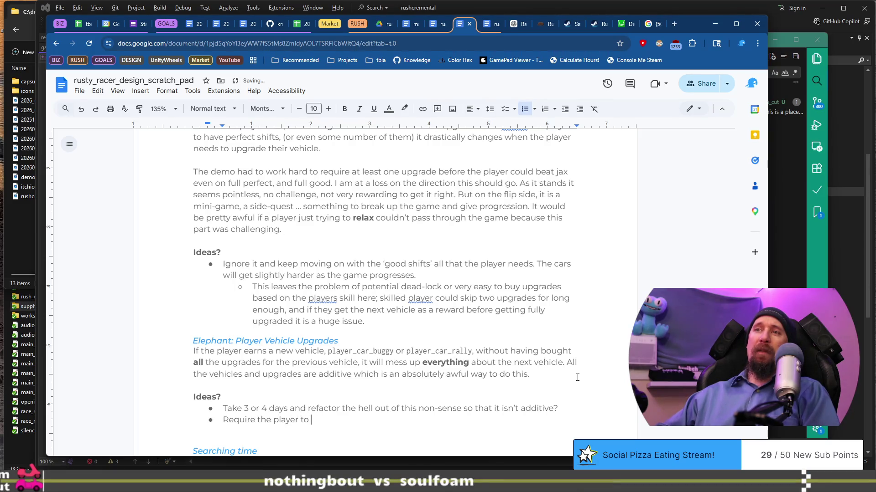
type("g a")
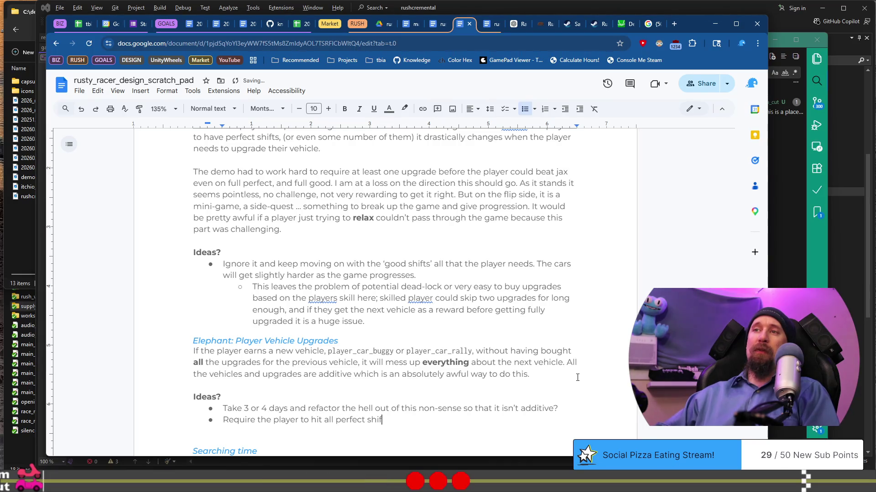
type("ts (wi")
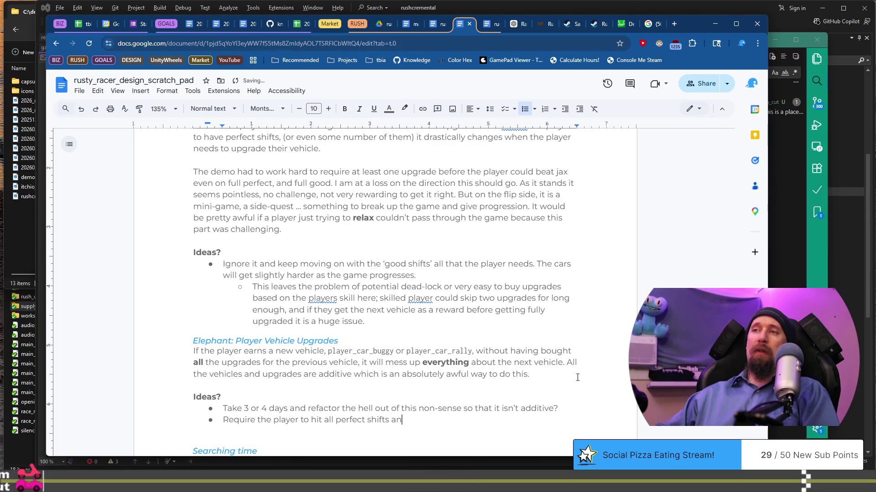
type("th all upgra")
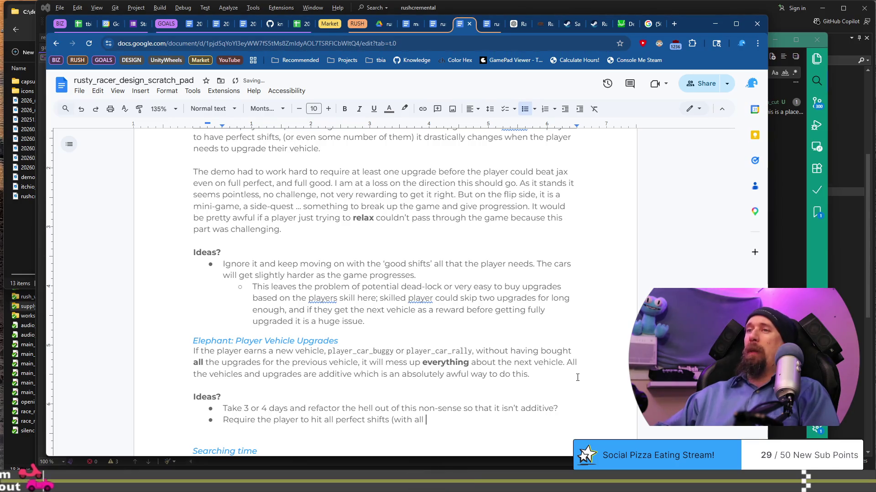
type("des)")
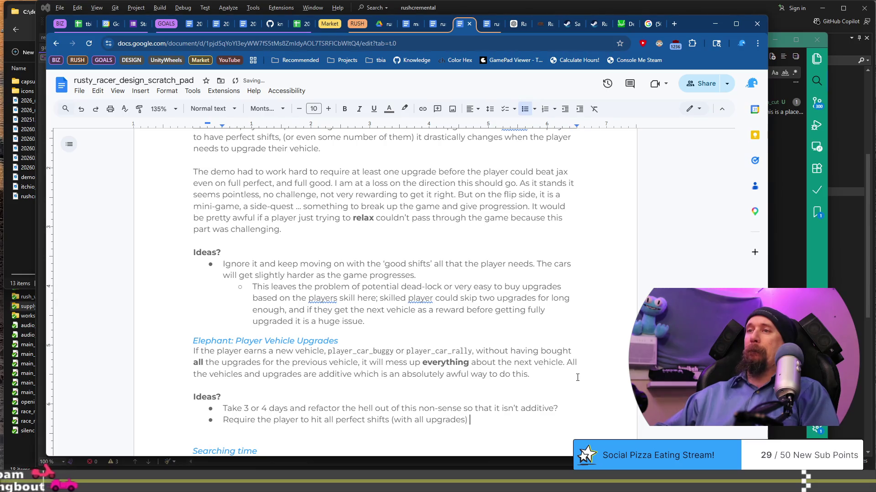
key("Home")
key("ctrl+Right")
key("ctrl+Right")
key("ctrl+Right")
key("ctrl+shift+Left")
key("ctrl+b")
key("End")
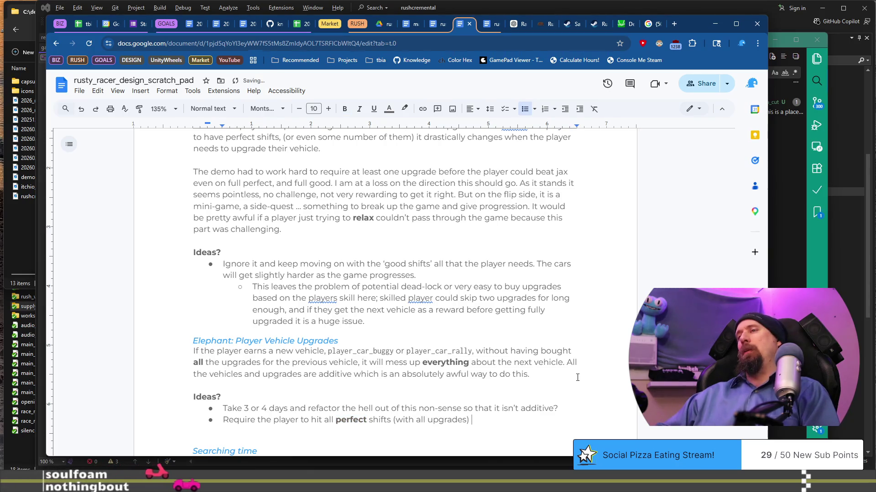
Finish it: 'to beat a minion that gives a vehicle as a reward', explaining why.
type("to beat a")
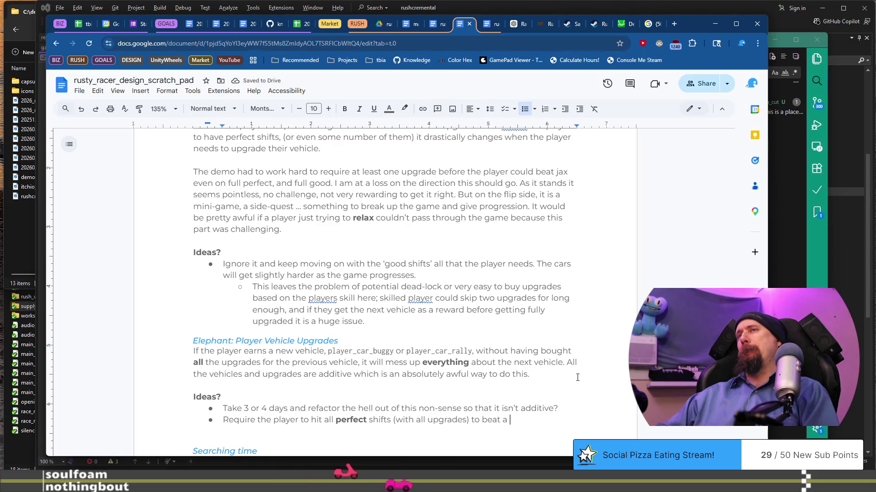
type(" minion that ")
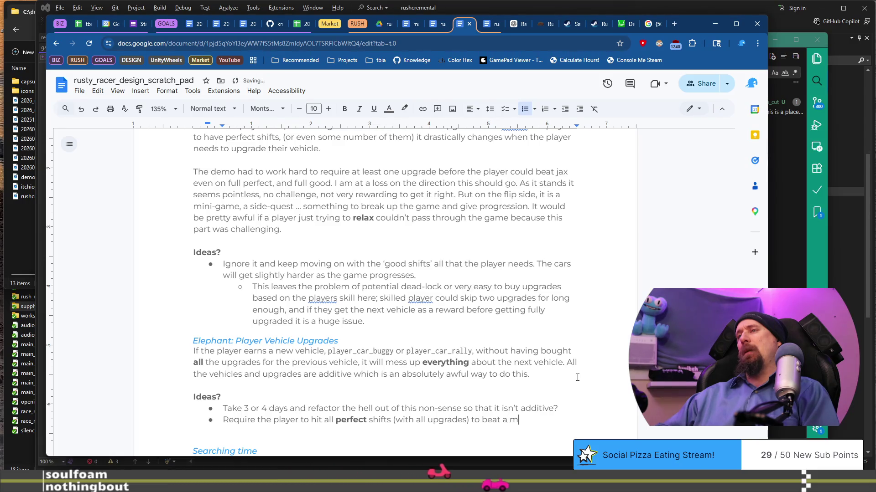
type("gives a v")
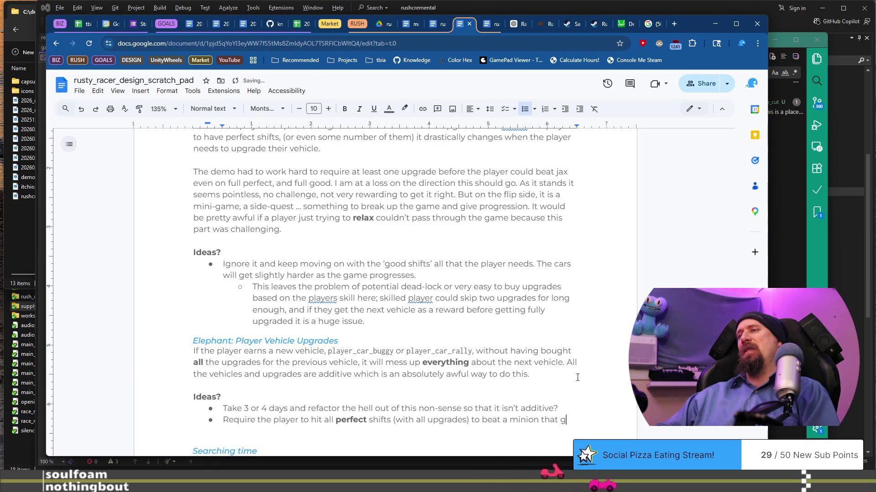
type("ehicle as a re")
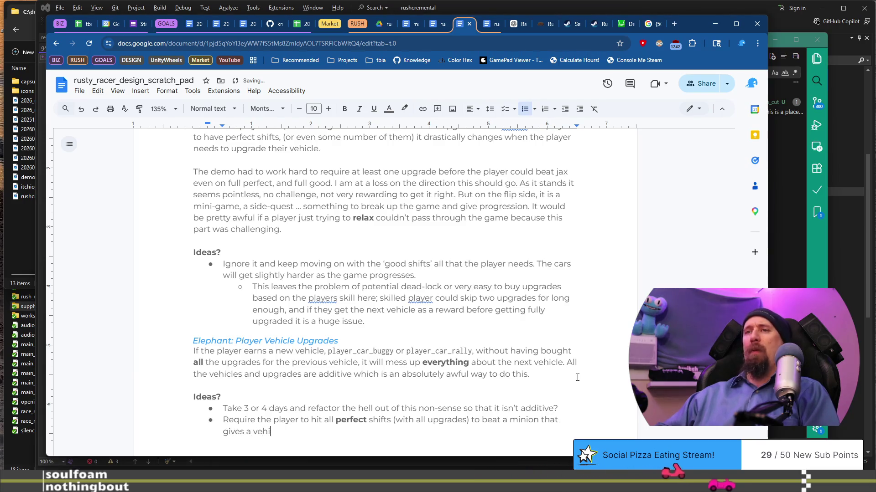
type("ward. It would need to be perfec")
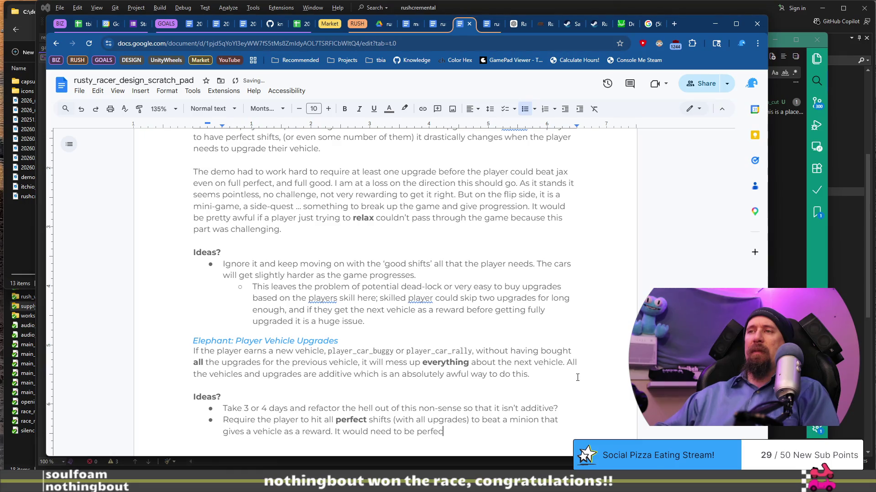
type("ts because if we used goods then someone cou")
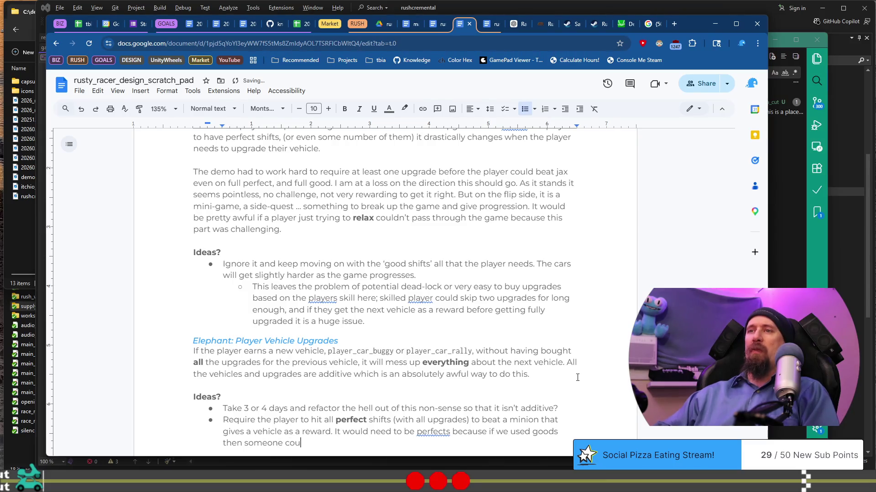
type("lse")
scroll(578, 377, "down", 4)
type("d jump")
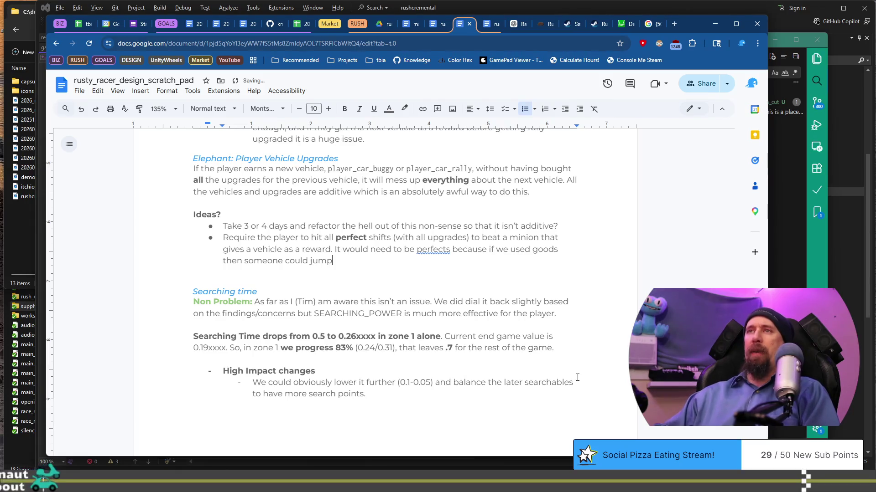
type(" beyond without the upgrade.")
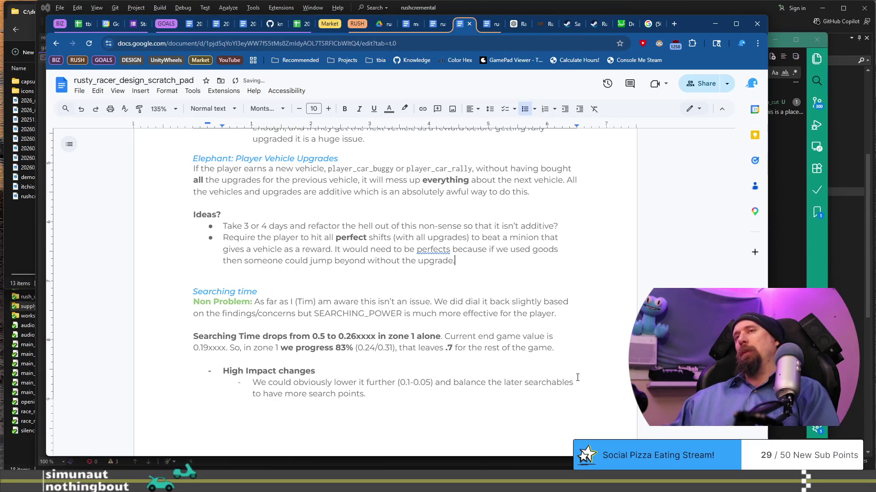
Add a third bullet: automatically give previous-car upgrades once the buggy/rally is given to the player.
key("Return")
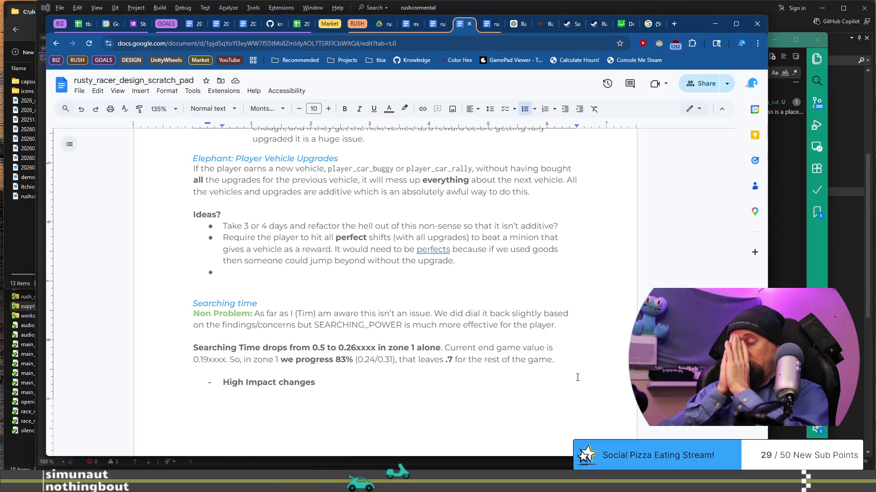
type("Automatically give the player ")
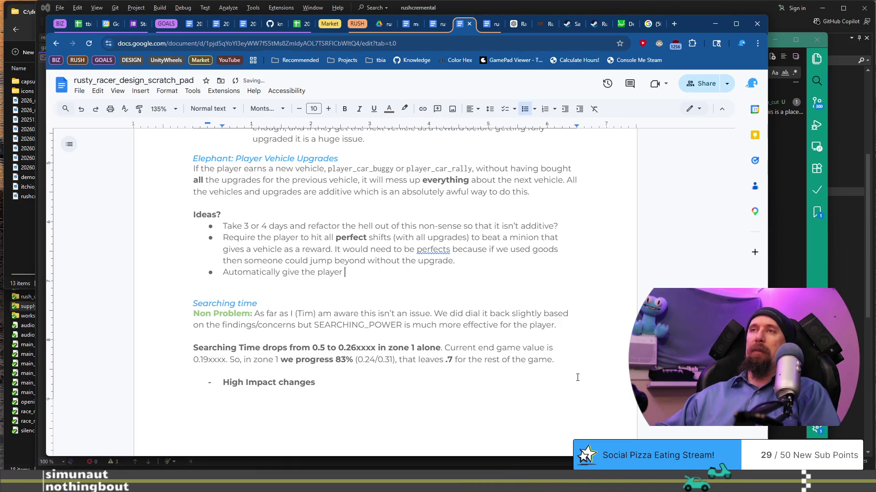
type("the upgrades from a previous c")
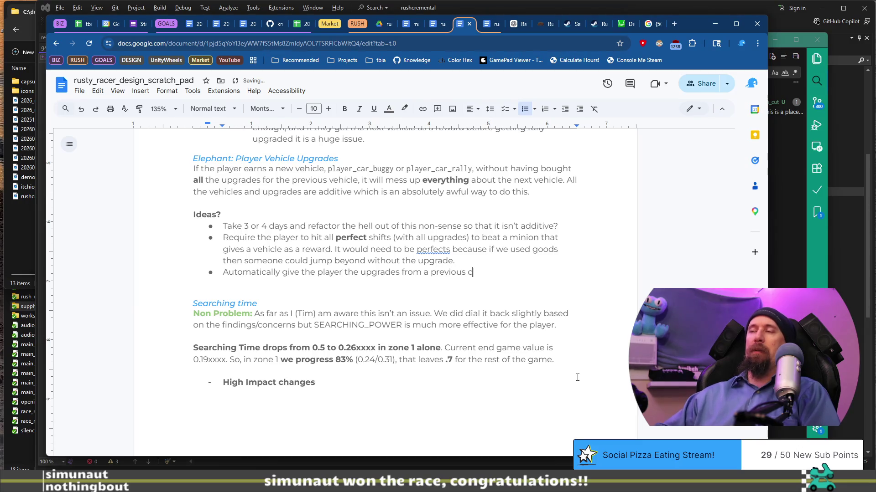
type("won")
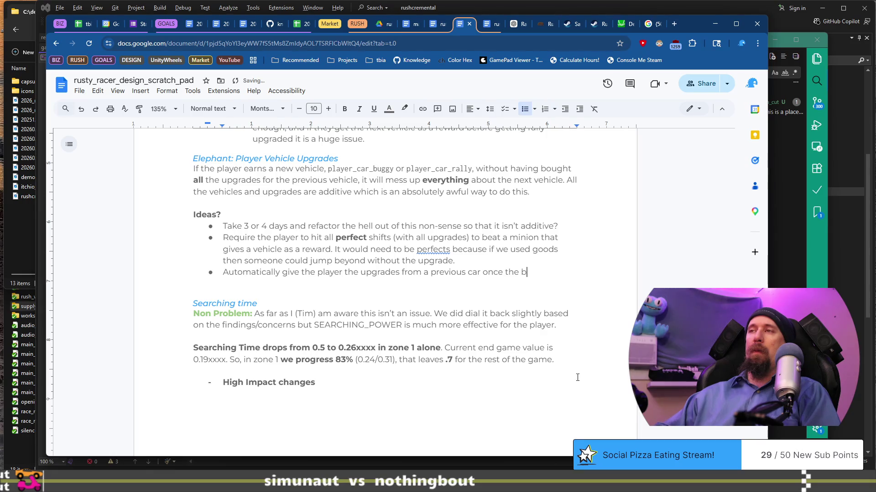
type("lly is")
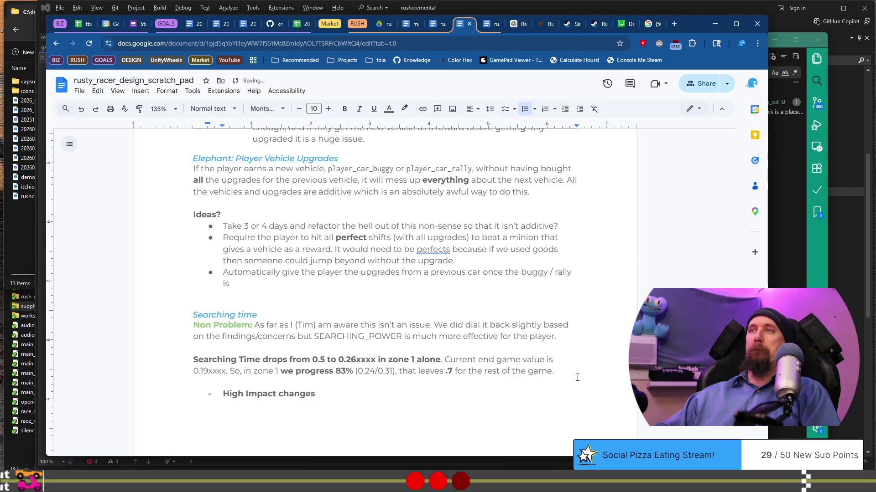
type("the")
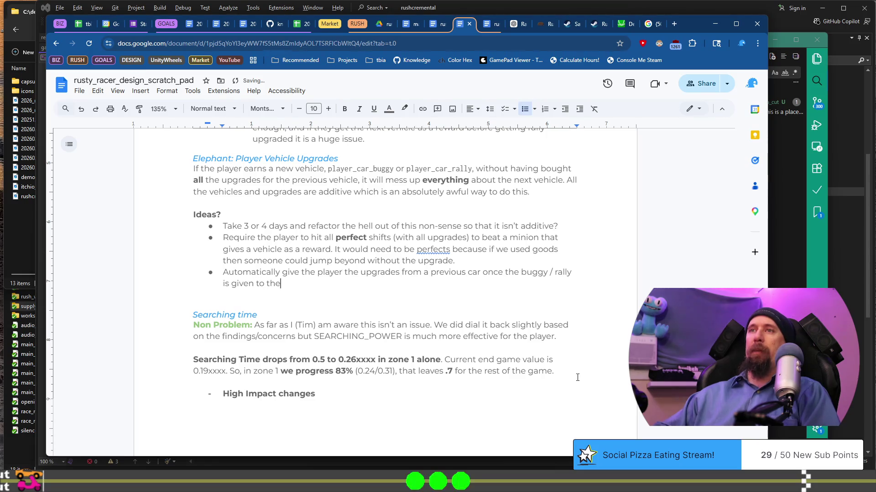
type("ayer.")
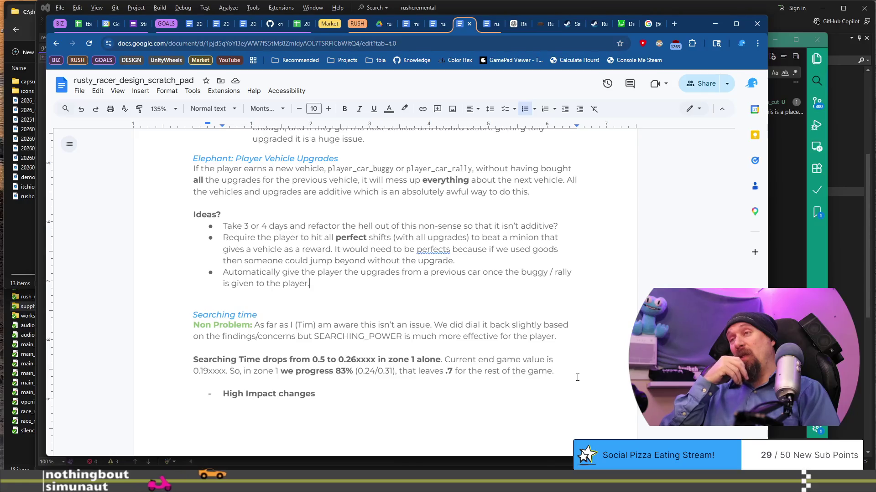
key("Return")
key("Tab")
Write the indented sub-note warning of a crazy influx of resources from skipped upgrade purchases.
type("This")
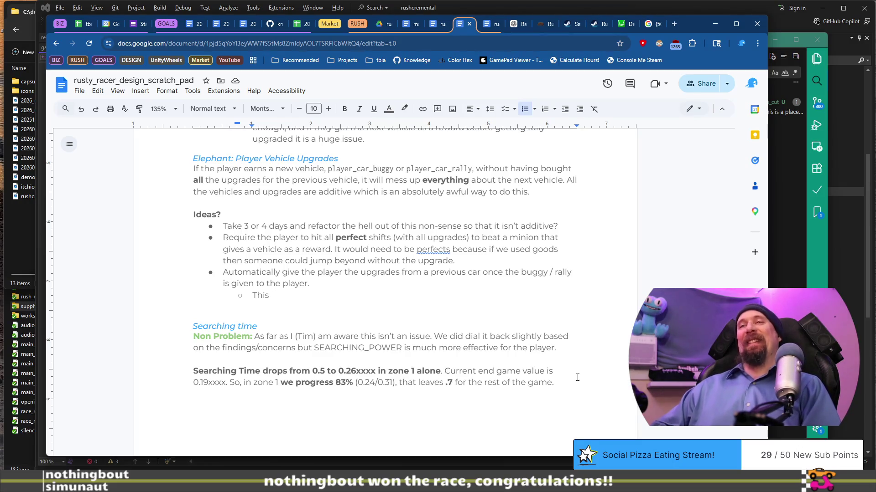
type(" could be interesting")
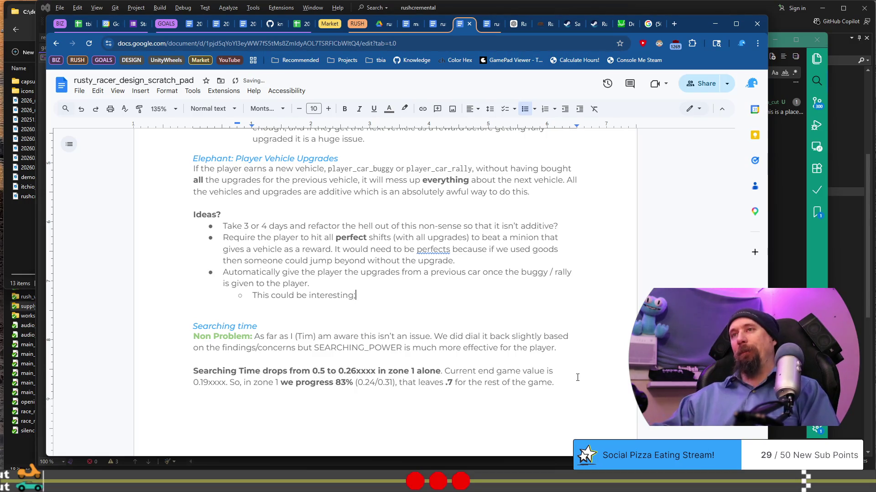
type("cause")
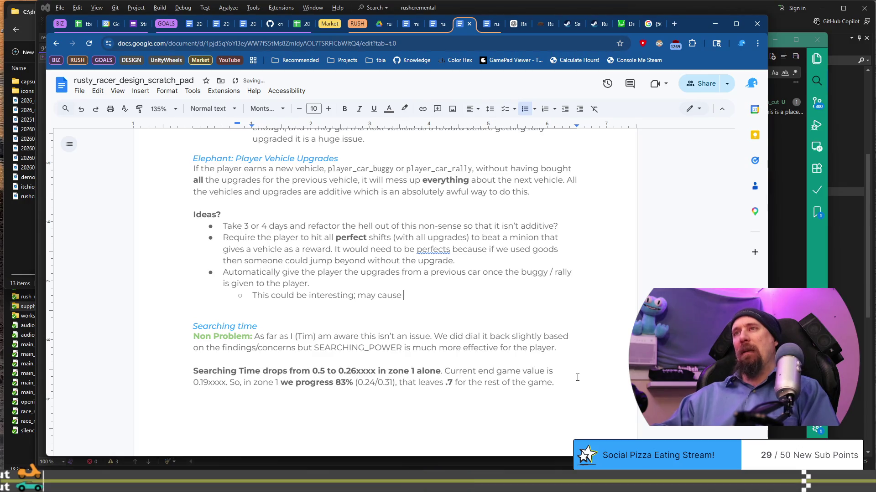
type("zy infl")
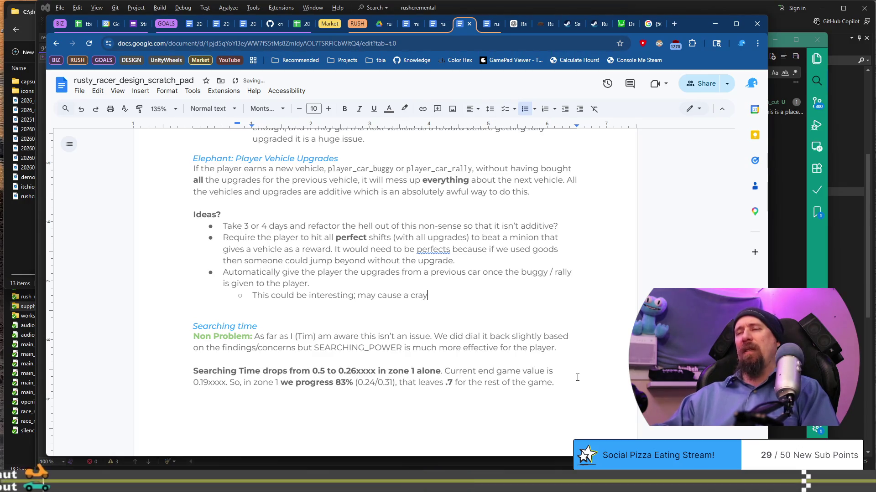
type("ux of resources that w")
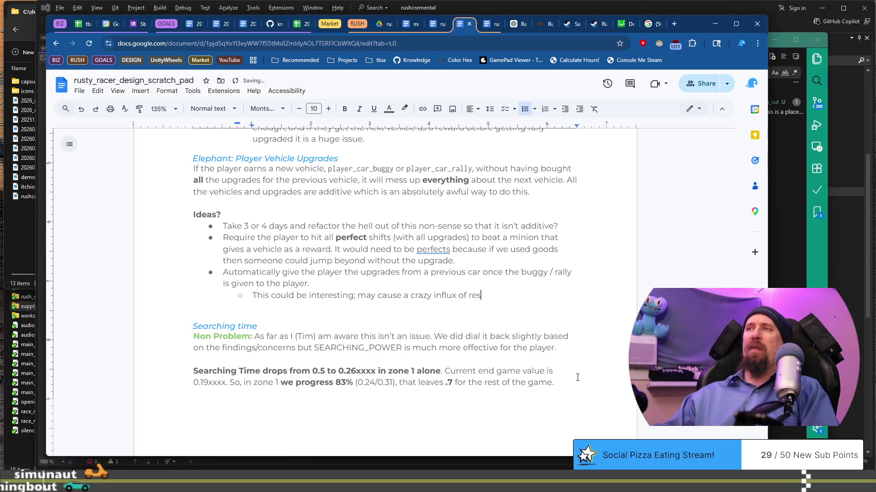
type("e don't expe")
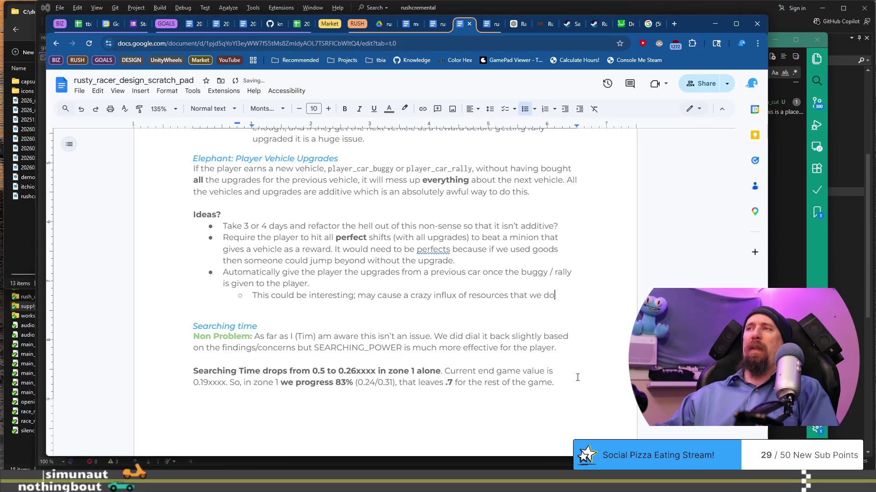
type(" the player to have")
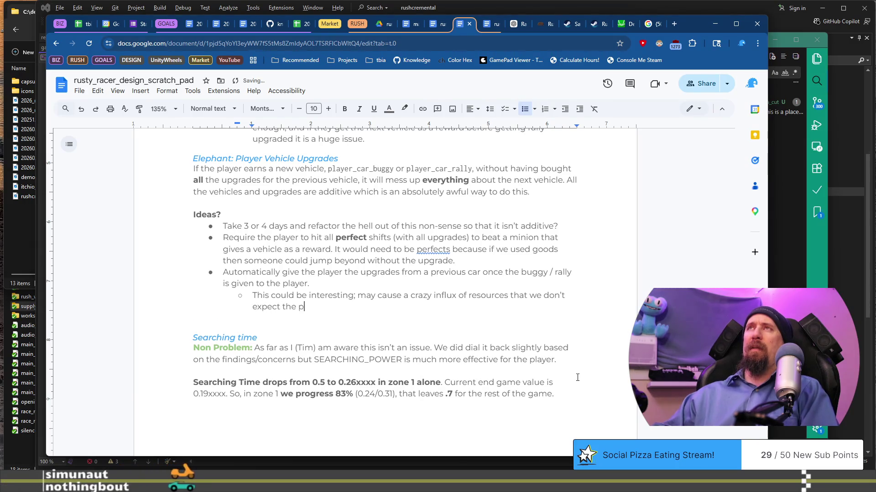
type(" since they so")
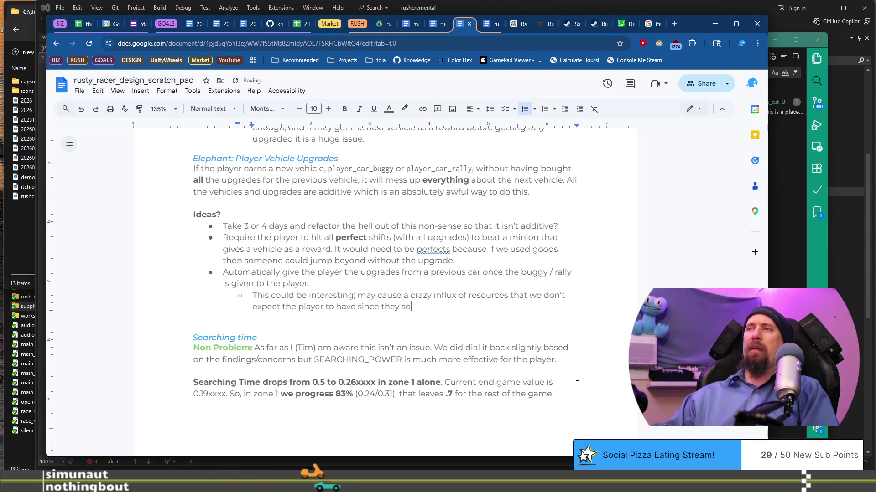
key("BackSpace")
type("wouldn't be buying ")
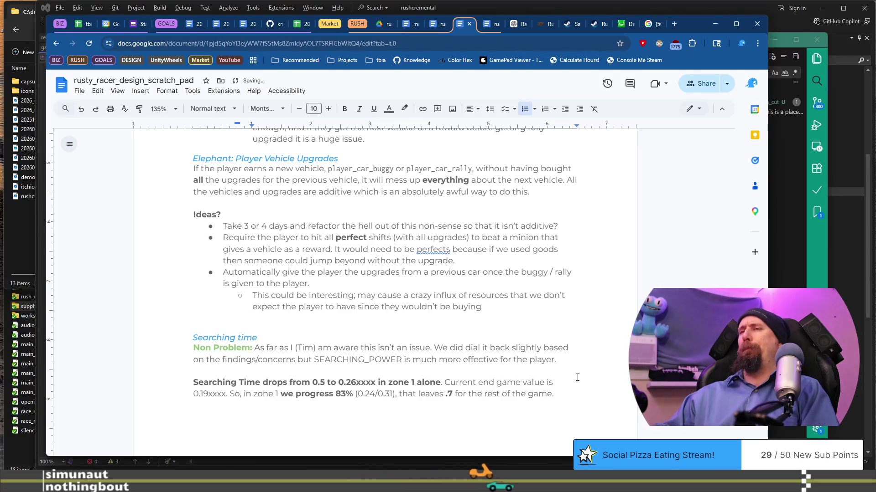
type("an upgrade ")
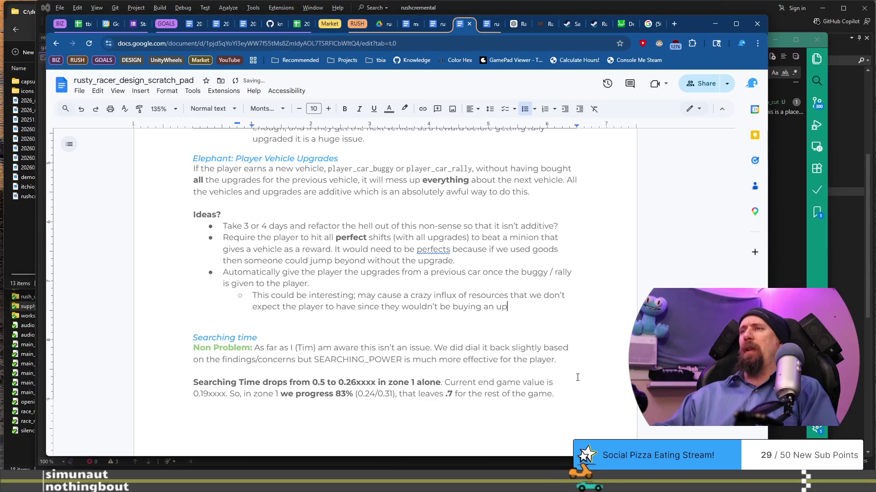
type("or tw")
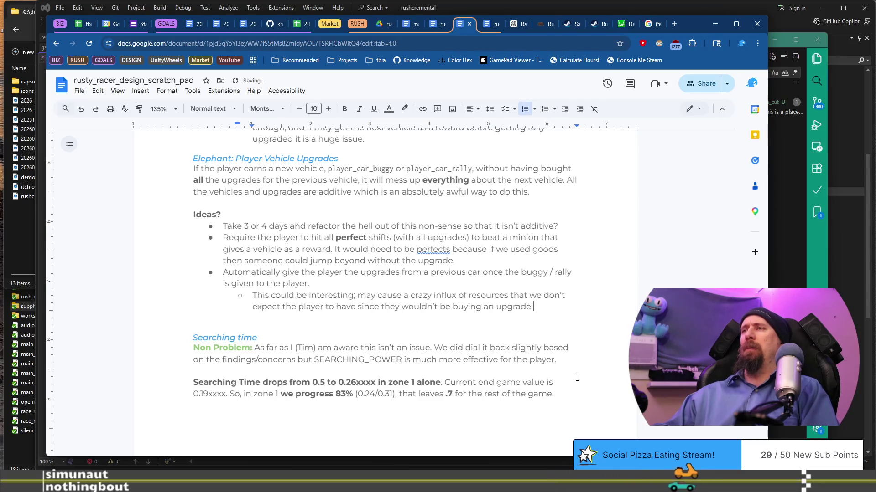
type("o...")
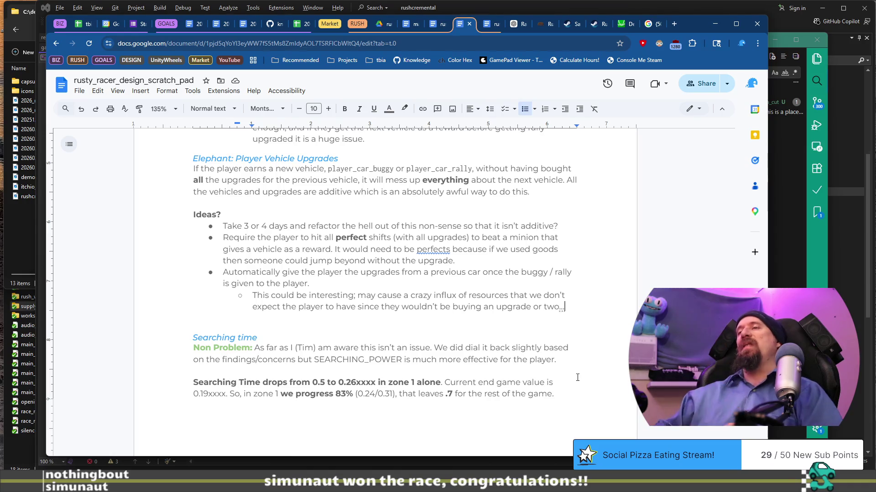
Start an empty sub-bullet line below the finished resources note.
key("Return")
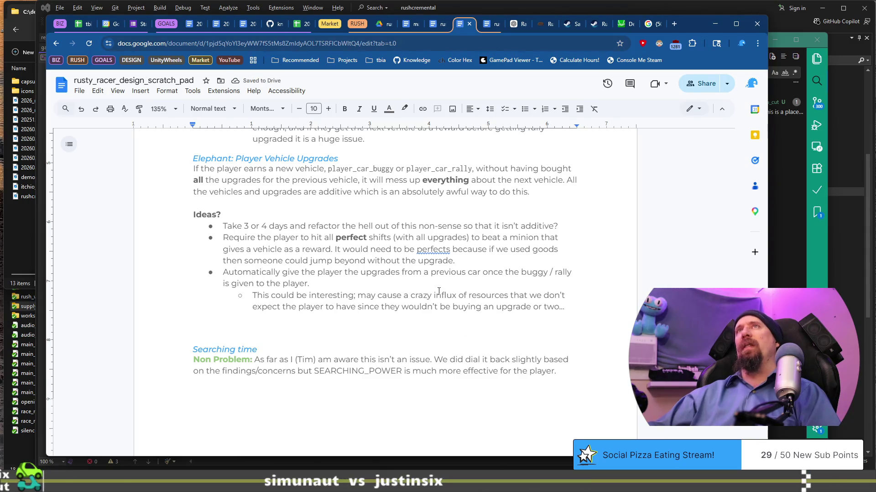
Scroll down through the doc to review the searchables pool and Buggy_1 notes.
scroll(474, 376, "up", 8)
scroll(438, 291, "down", 4)
scroll(438, 291, "down", 20)
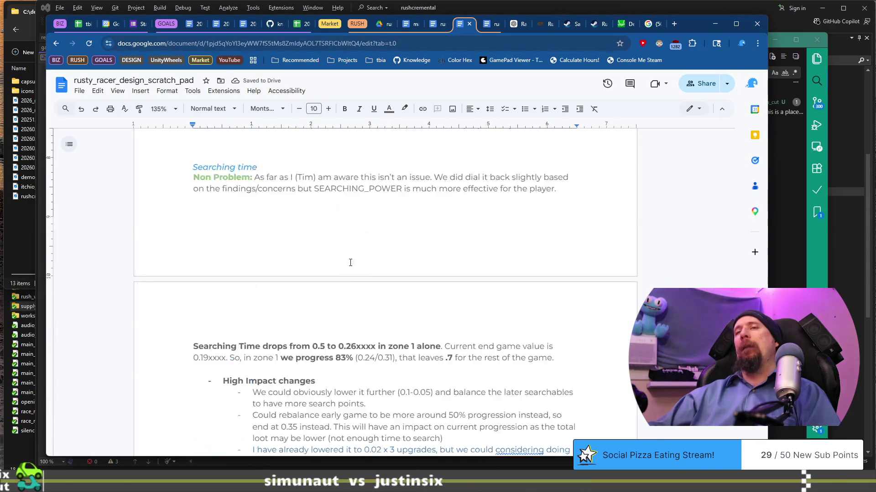
scroll(350, 262, "down", 20)
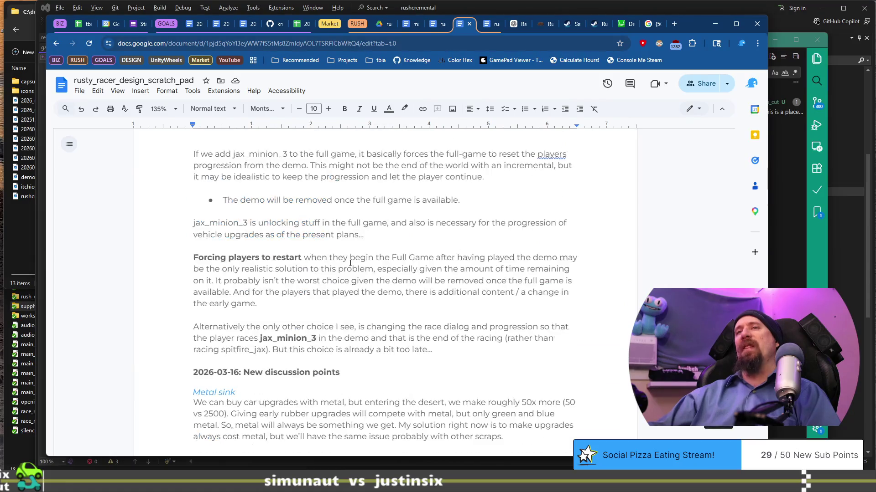
scroll(351, 262, "down", 15)
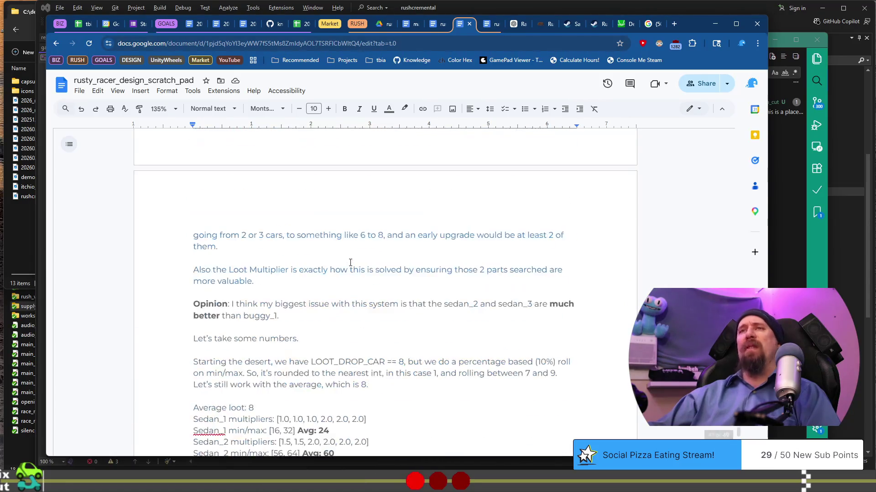
scroll(350, 263, "down", 3)
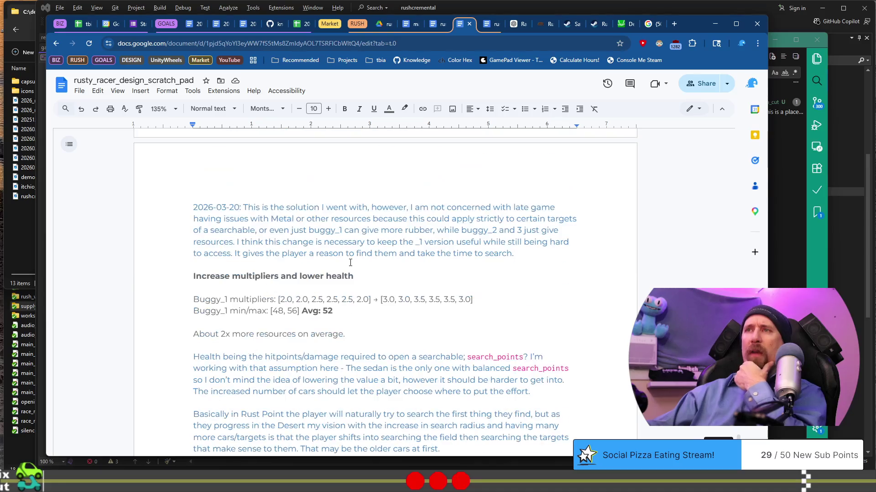
scroll(350, 263, "down", 10)
scroll(350, 263, "up", 2)
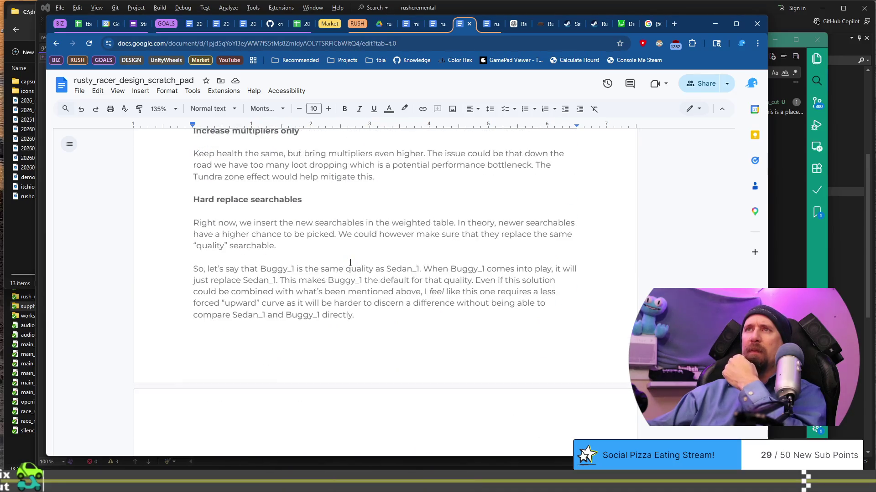
scroll(350, 263, "down", 5)
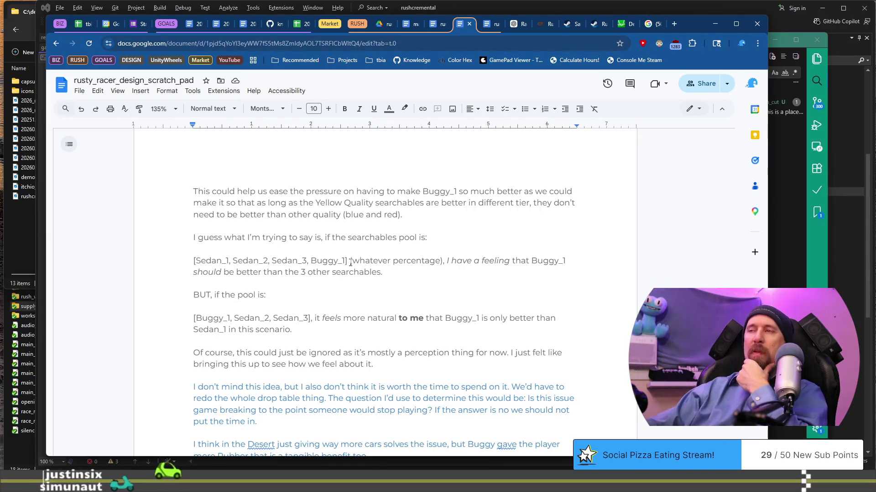
scroll(350, 263, "up", 7)
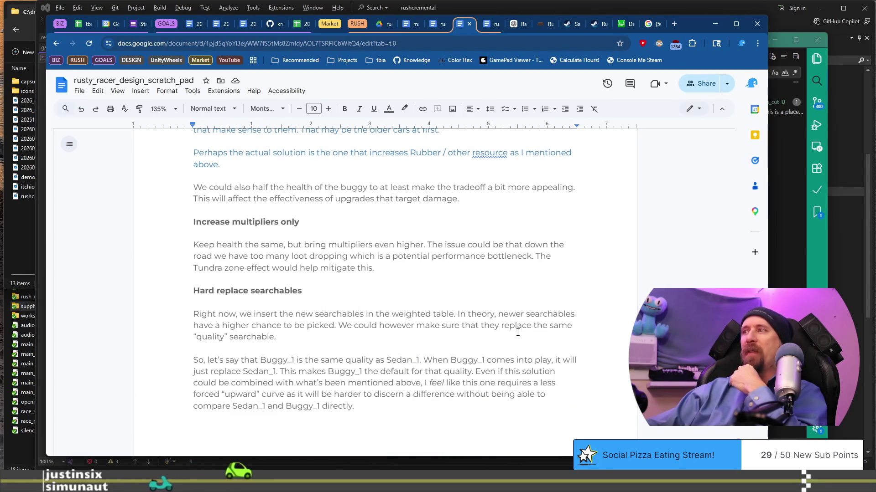
scroll(470, 320, "down", 10)
scroll(469, 320, "down", 2)
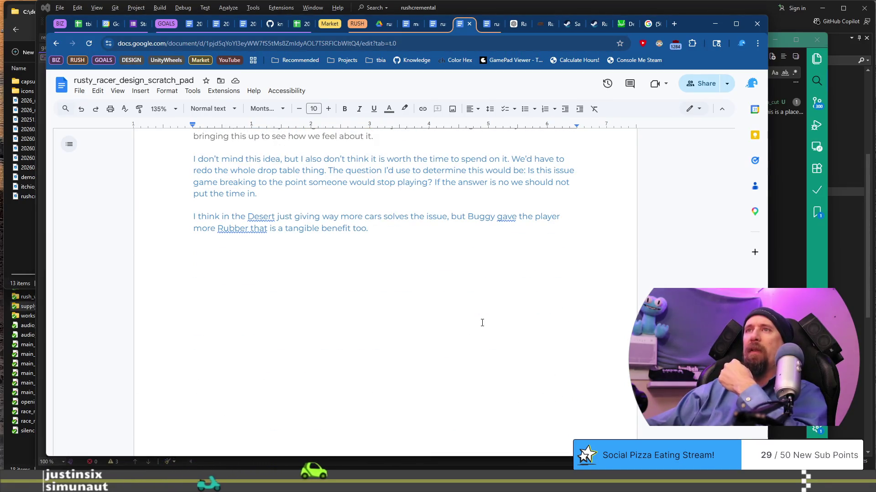
scroll(482, 323, "up", 4)
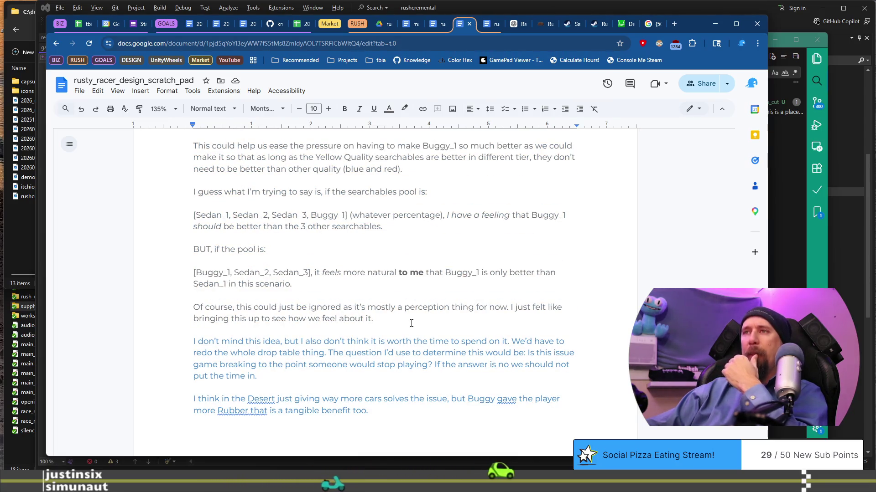
scroll(412, 323, "up", 5)
scroll(411, 324, "down", 3)
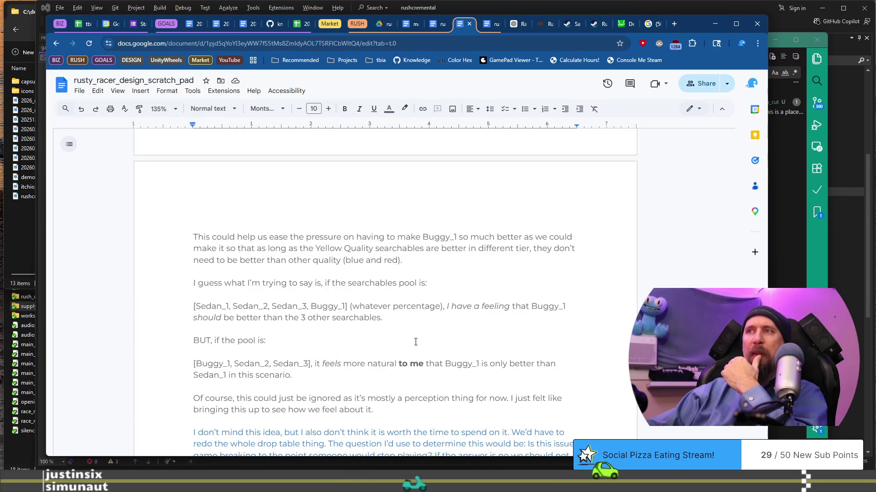
scroll(413, 328, "down", 2)
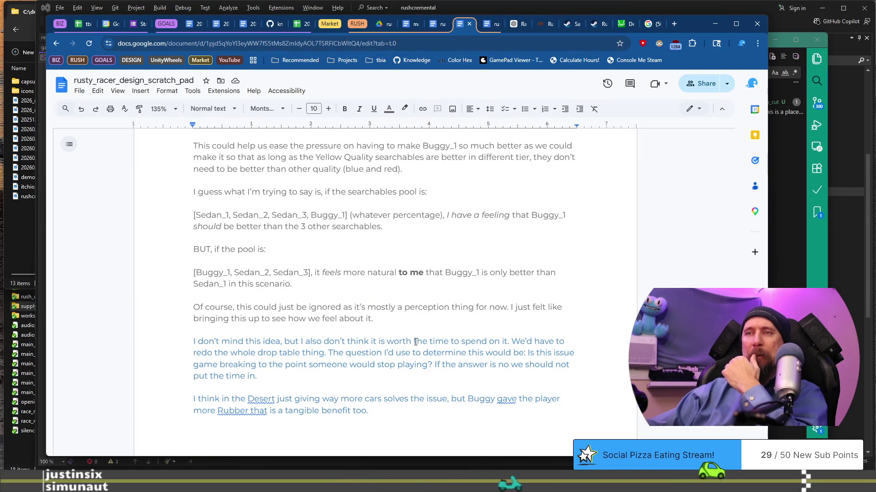
scroll(415, 342, "down", 2)
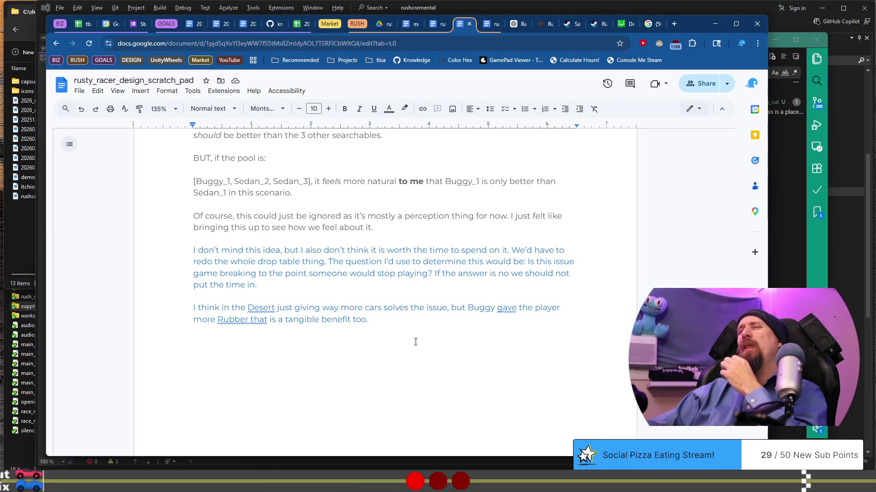
scroll(415, 342, "up", 15)
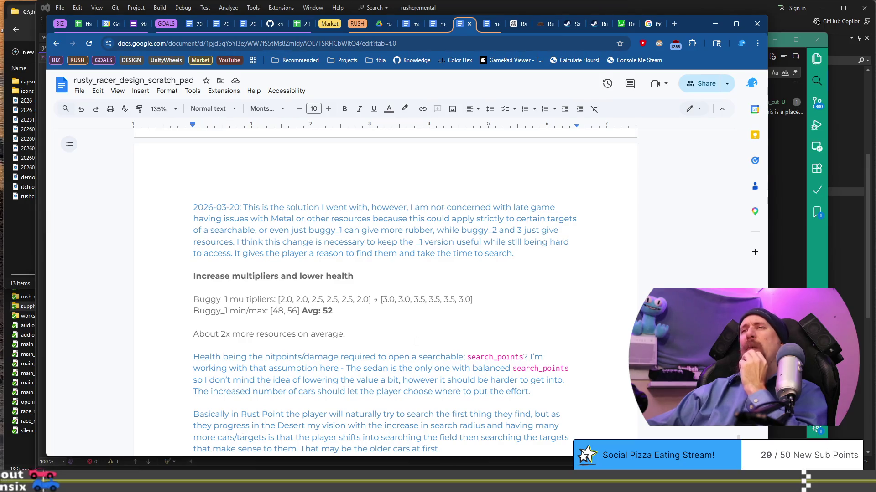
Return to the loot drop table and place the cursor after the Broke Start Desert Draft line.
scroll(416, 342, "up", 5)
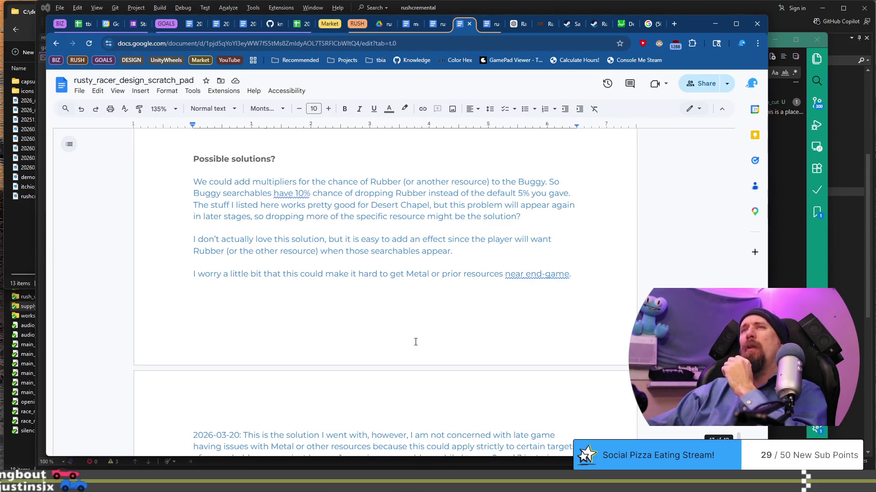
scroll(415, 342, "up", 10)
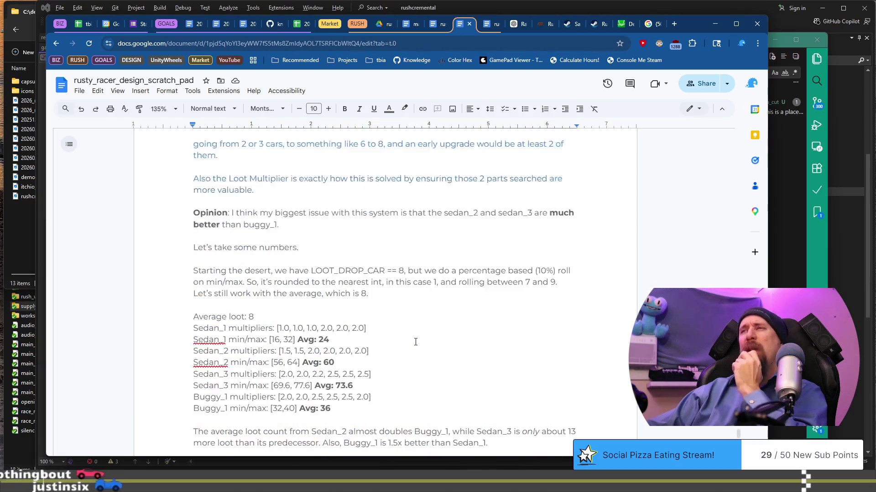
scroll(416, 342, "up", 12)
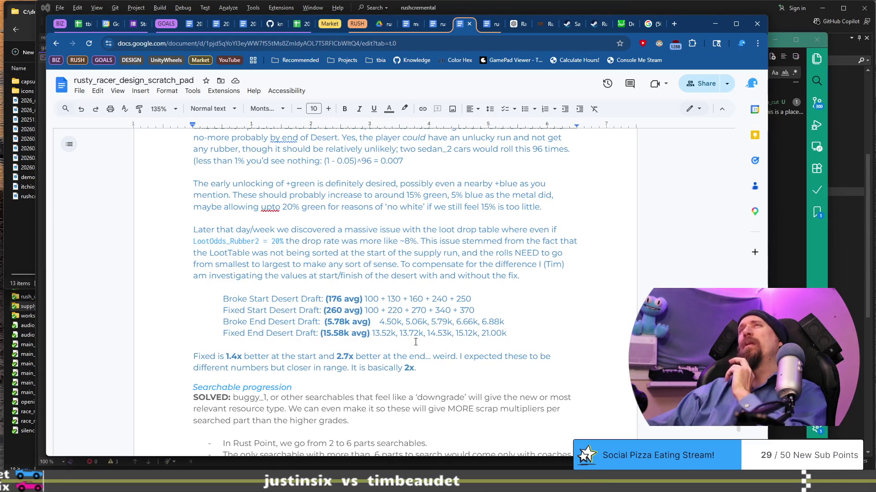
left_click(507, 299)
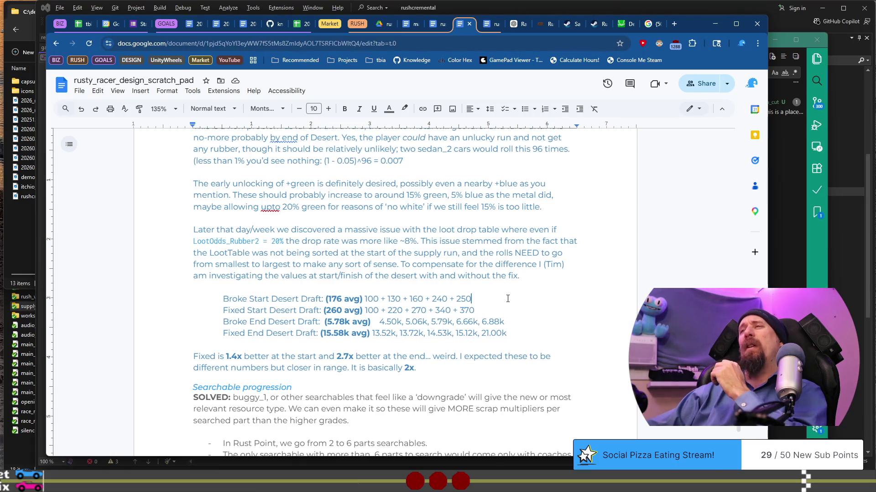
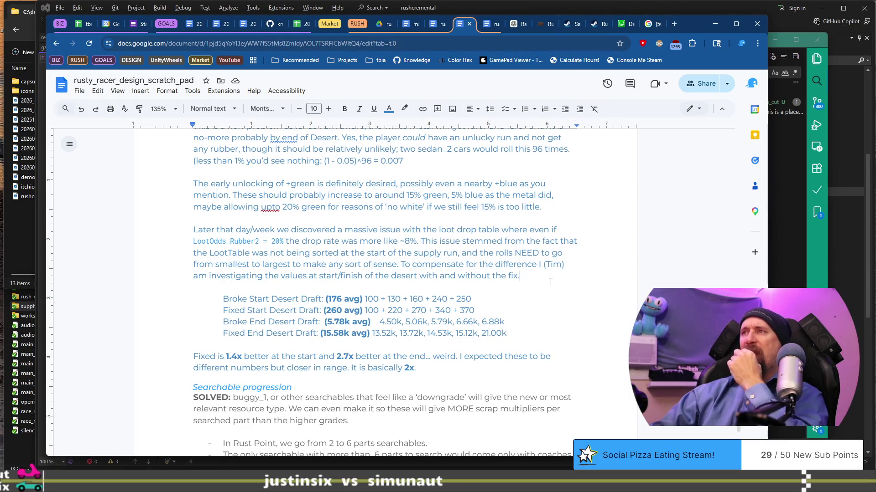
Color the SOLVED: label under Searchable progression green.
scroll(550, 282, "up", 5)
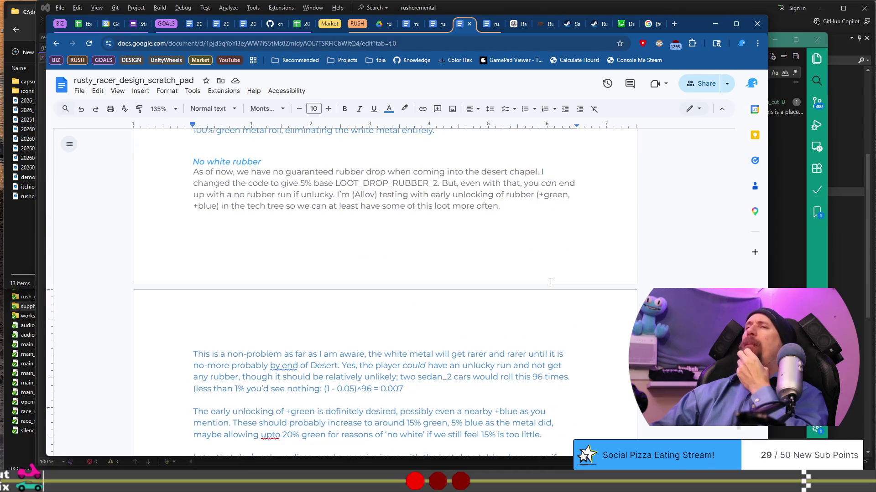
scroll(560, 266, "up", 3)
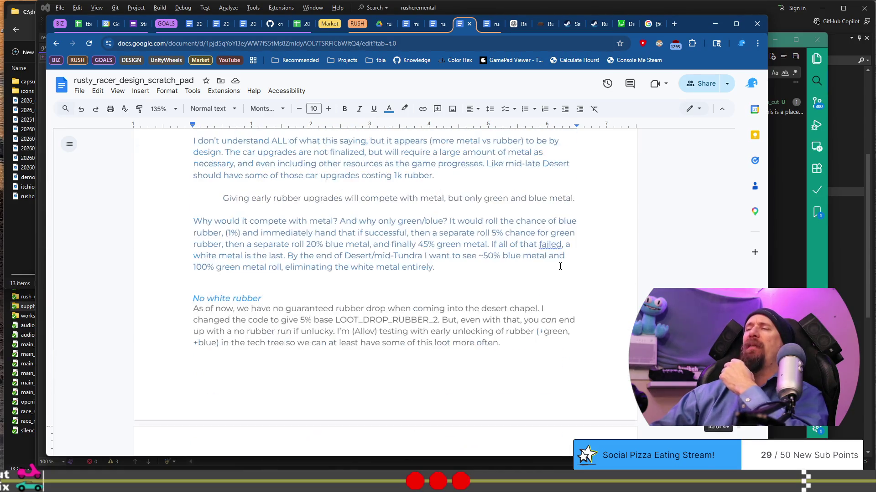
left_click(426, 289)
scroll(424, 292, "up", 15)
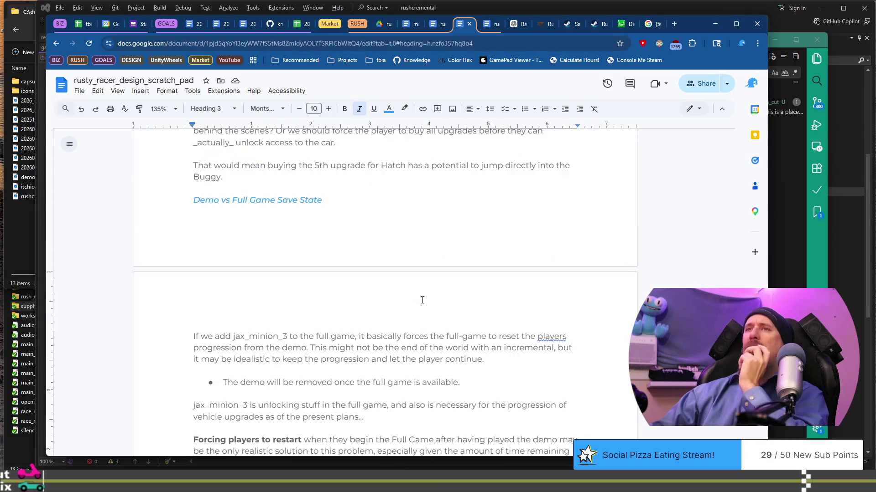
scroll(422, 300, "up", 6)
scroll(422, 300, "up", 10)
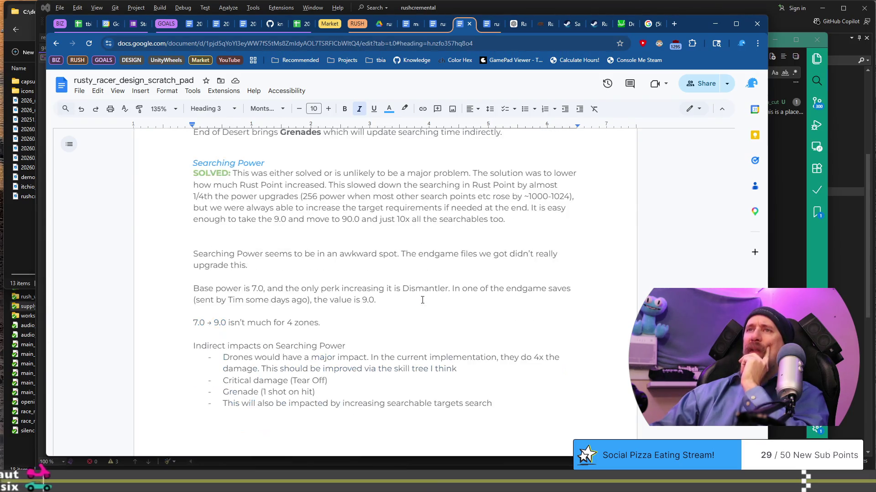
scroll(422, 300, "up", 4)
scroll(422, 300, "up", 3)
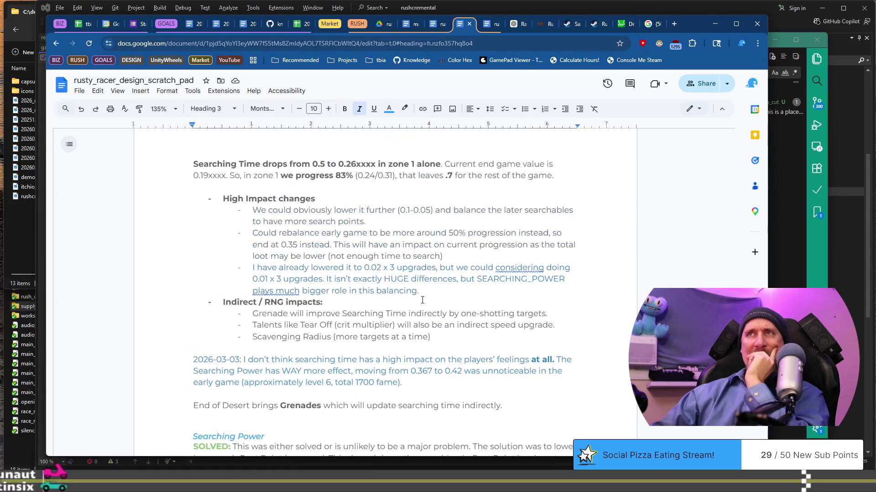
scroll(423, 300, "up", 5)
scroll(422, 305, "down", 12)
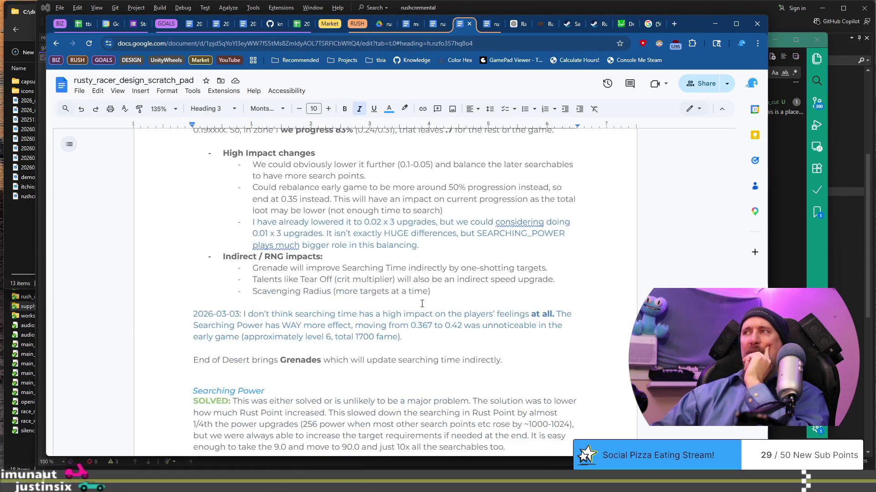
scroll(420, 305, "down", 15)
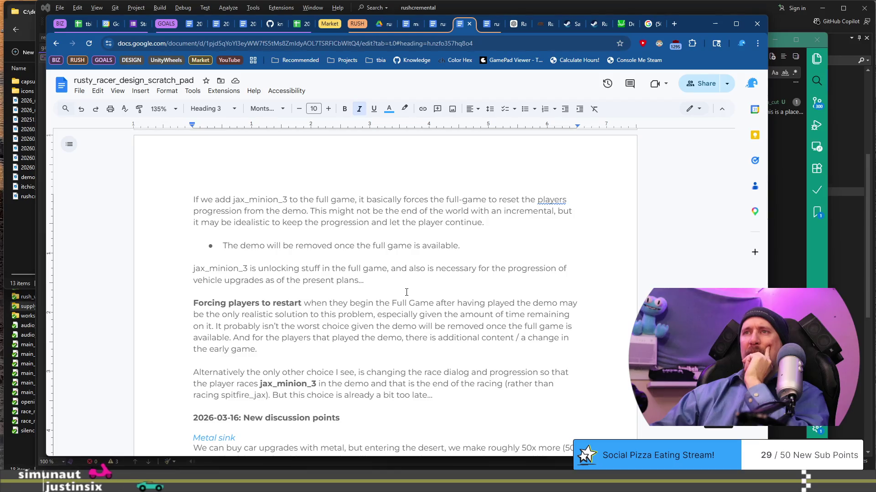
scroll(407, 292, "down", 6)
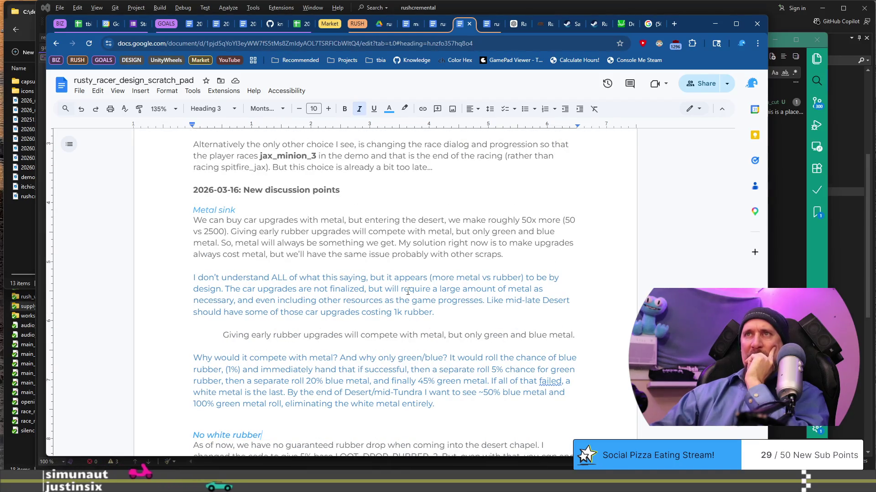
scroll(408, 291, "down", 4)
scroll(407, 292, "down", 5)
scroll(408, 292, "up", 2)
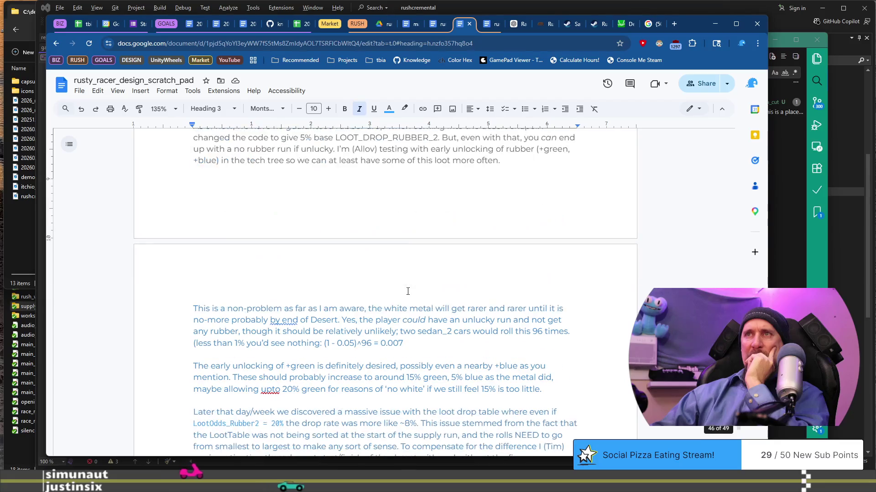
scroll(381, 304, "down", 5)
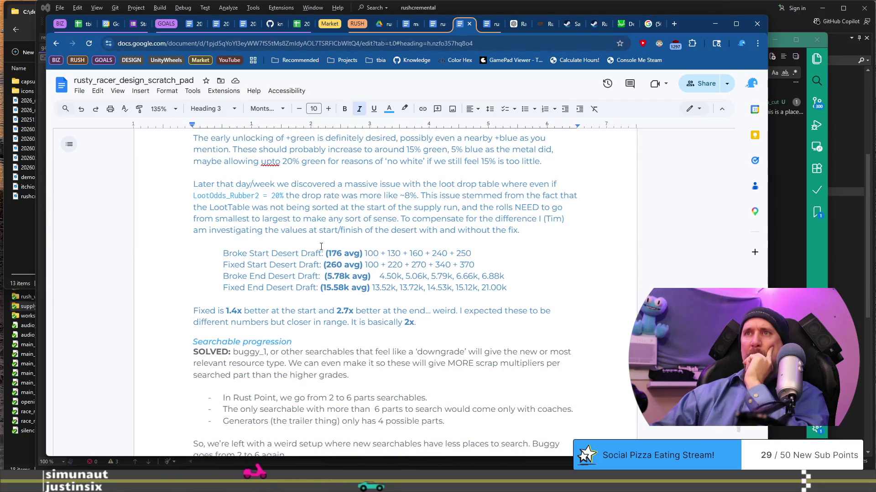
scroll(319, 265, "down", 9)
scroll(319, 265, "up", 6)
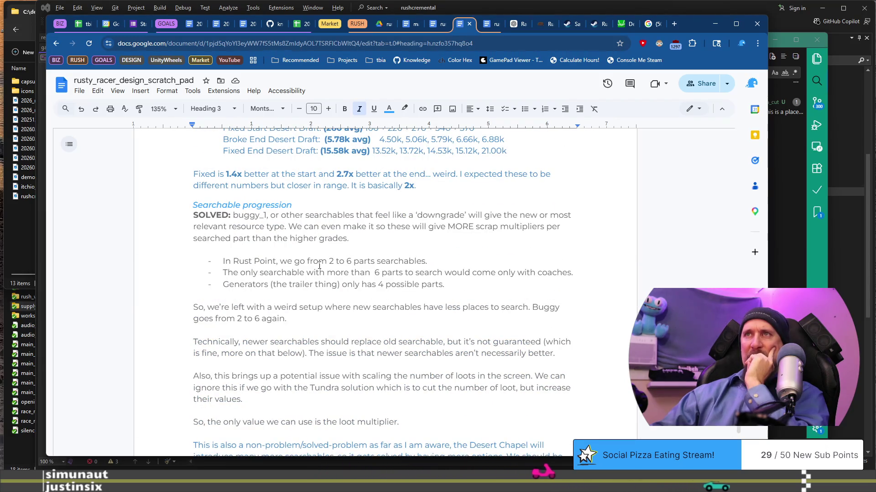
scroll(319, 265, "down", 15)
scroll(319, 265, "up", 5)
scroll(319, 265, "down", 6)
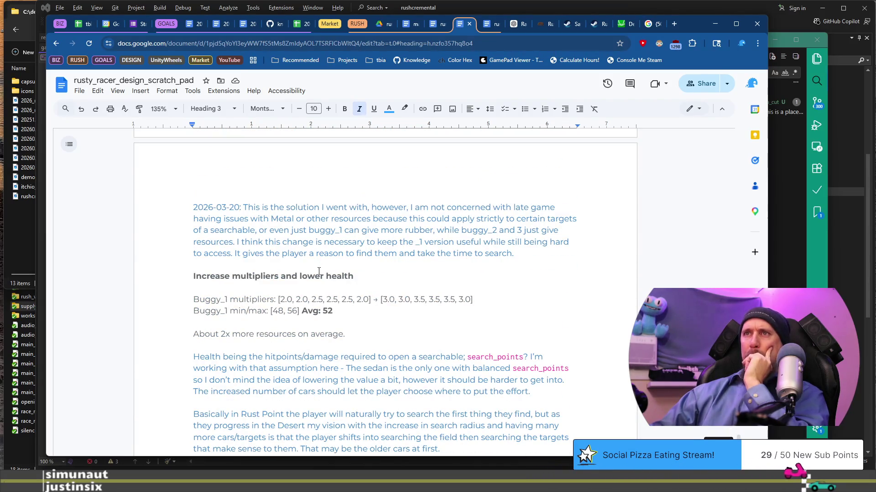
scroll(319, 269, "down", 10)
scroll(319, 273, "up", 4)
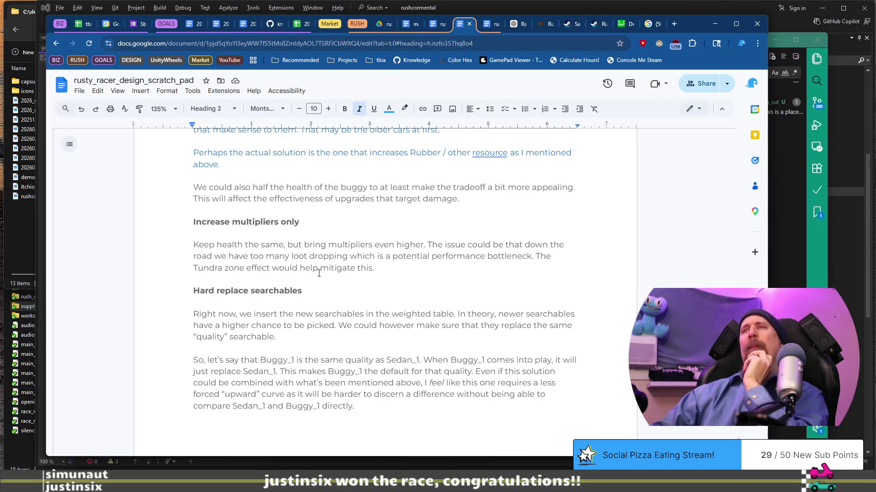
scroll(319, 273, "down", 15)
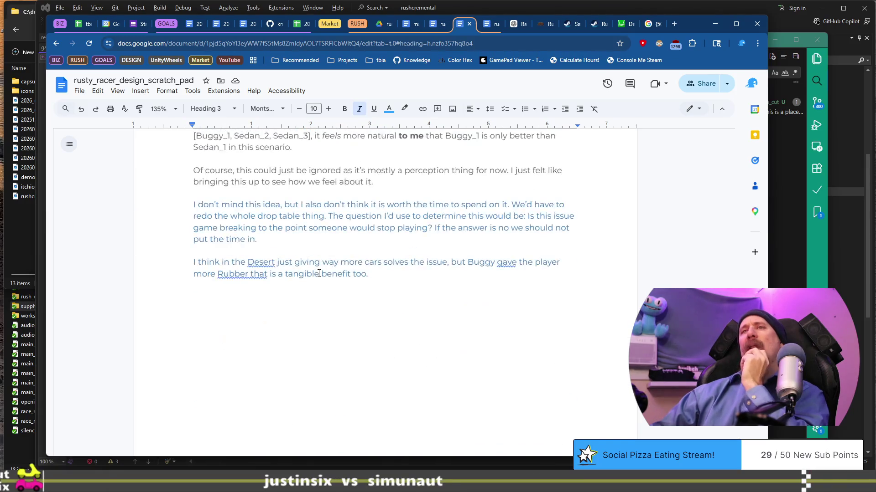
scroll(319, 273, "up", 20)
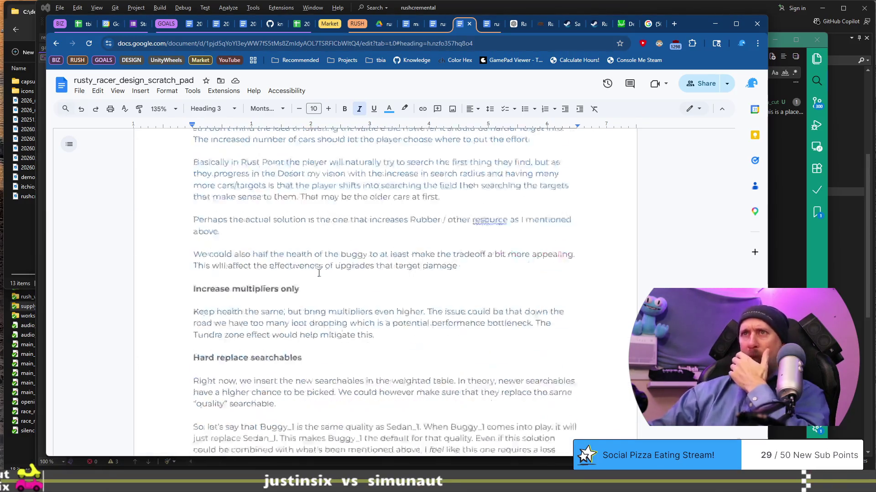
scroll(319, 273, "up", 12)
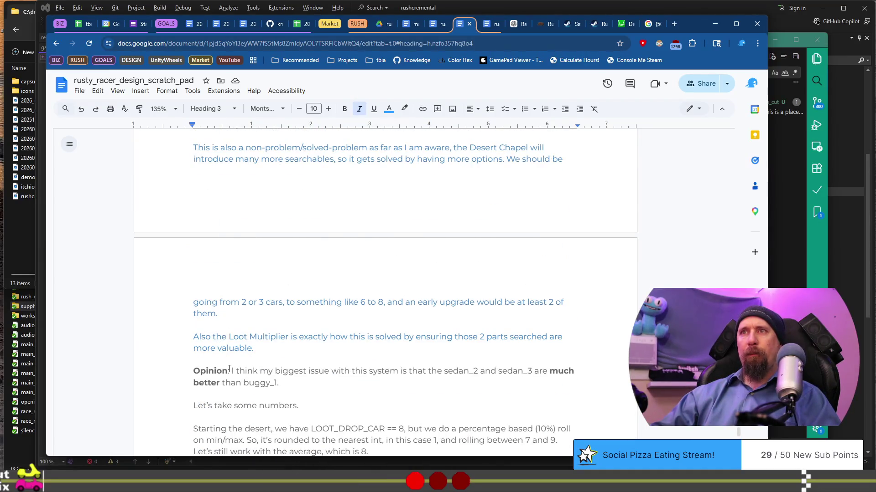
scroll(229, 369, "up", 8)
left_click(231, 283)
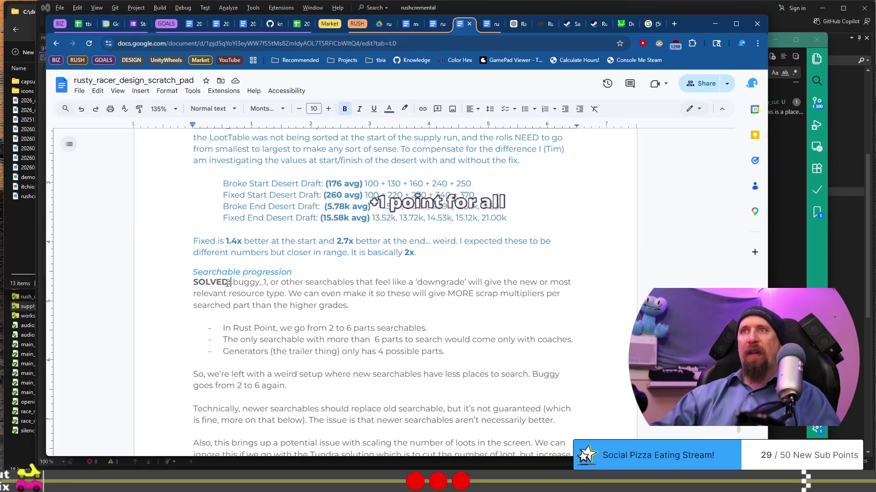
key("shift+Home")
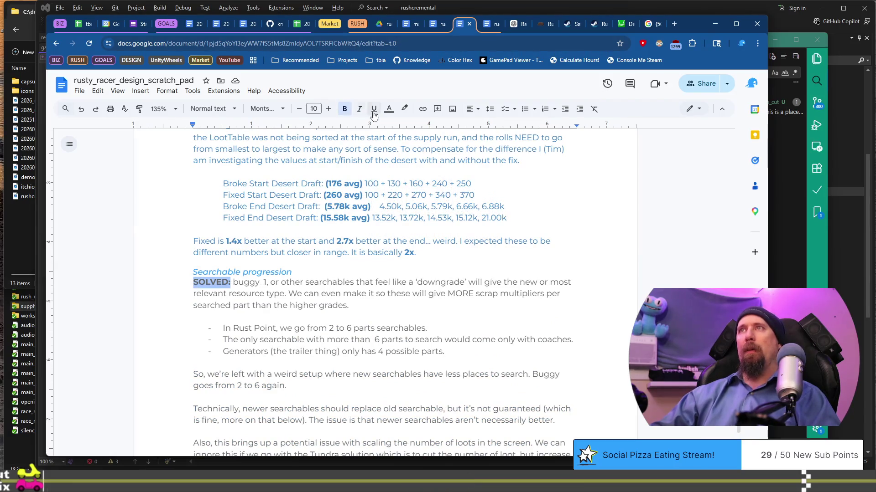
left_click(388, 110)
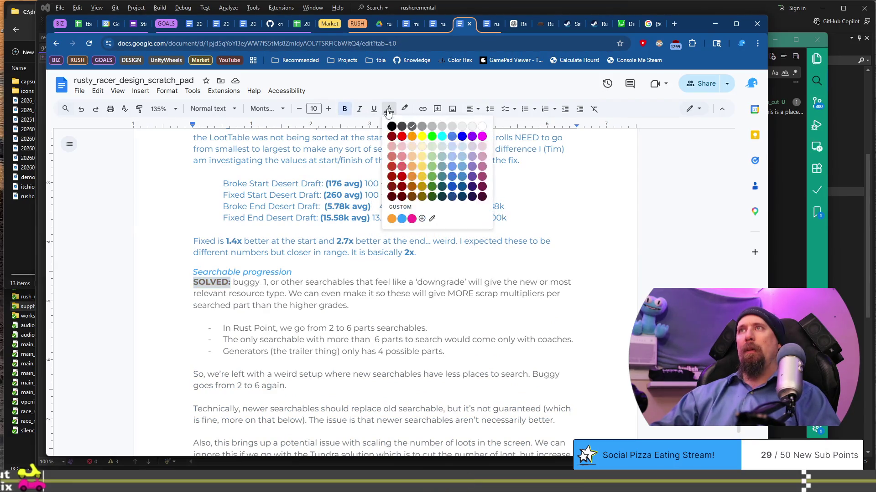
left_click(432, 166)
Add a green 'Non Problem' line under the No white rubber heading.
scroll(295, 283, "up", 10)
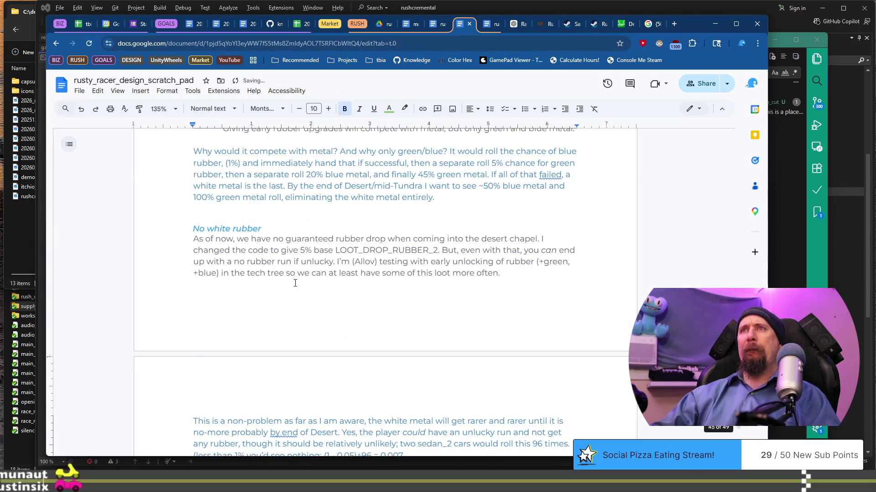
scroll(295, 284, "up", 1)
scroll(295, 283, "up", 5)
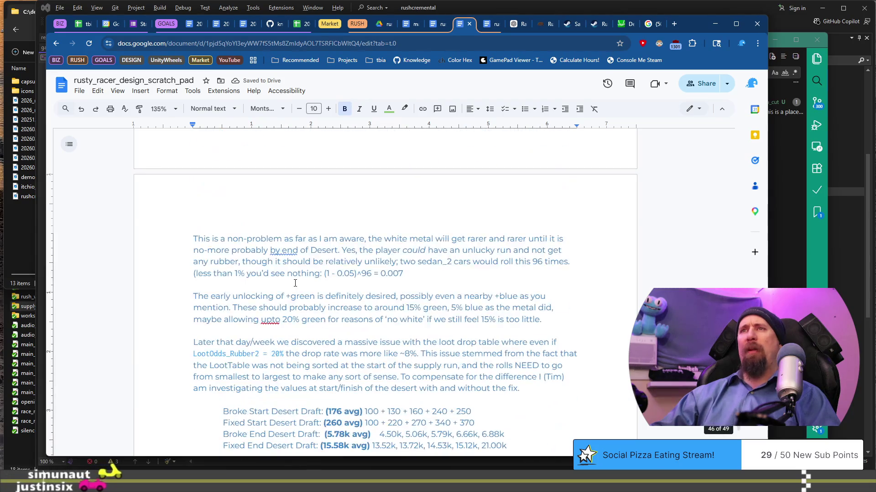
scroll(283, 269, "down", 5)
left_click(284, 269)
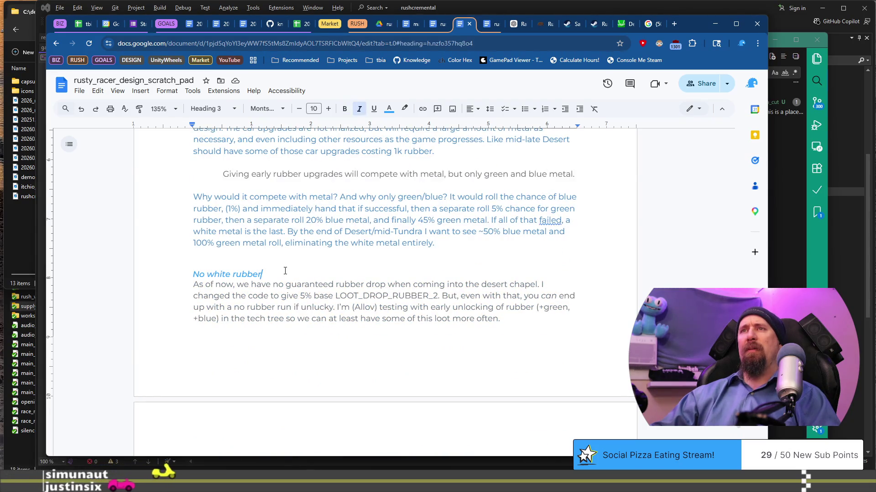
scroll(285, 271, "up", 5)
scroll(285, 271, "down", 5)
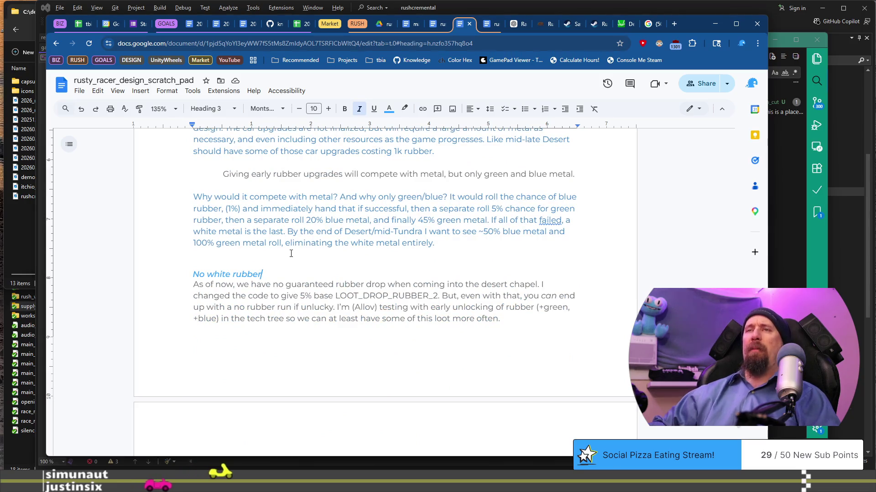
key("Return")
type("Non Prob")
key("shift+Home")
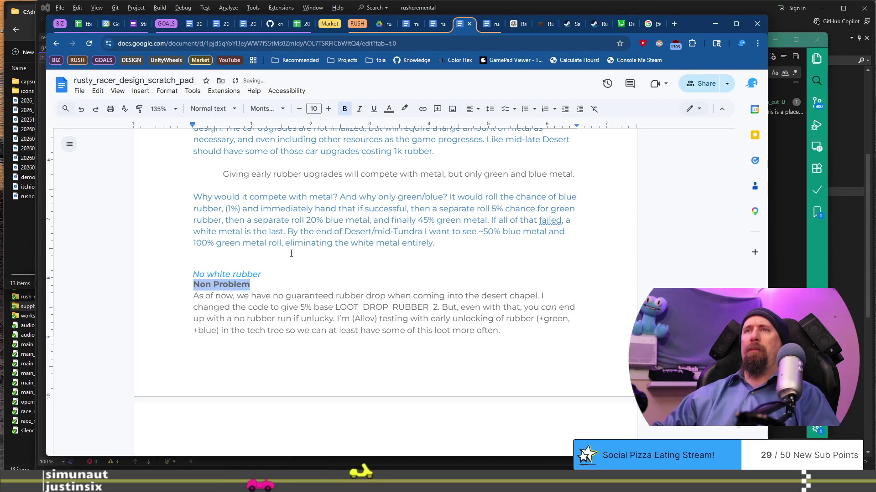
left_click(389, 116)
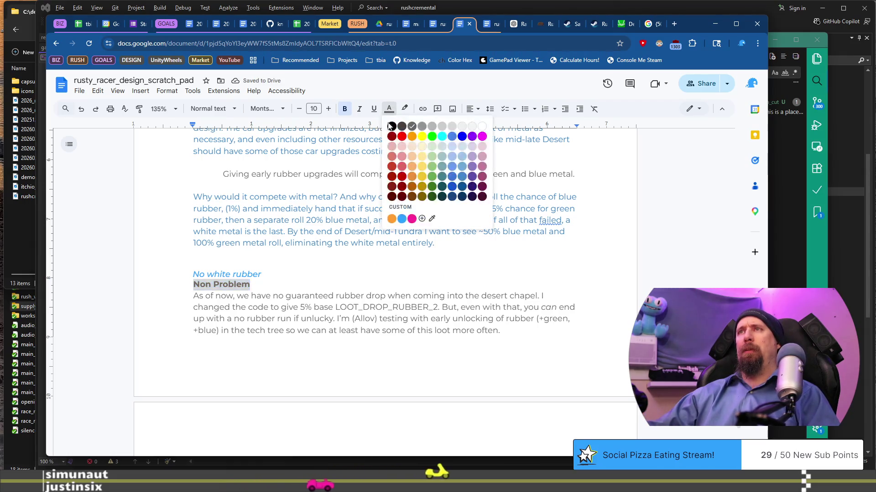
left_click(397, 218)
scroll(396, 235, "up", 7)
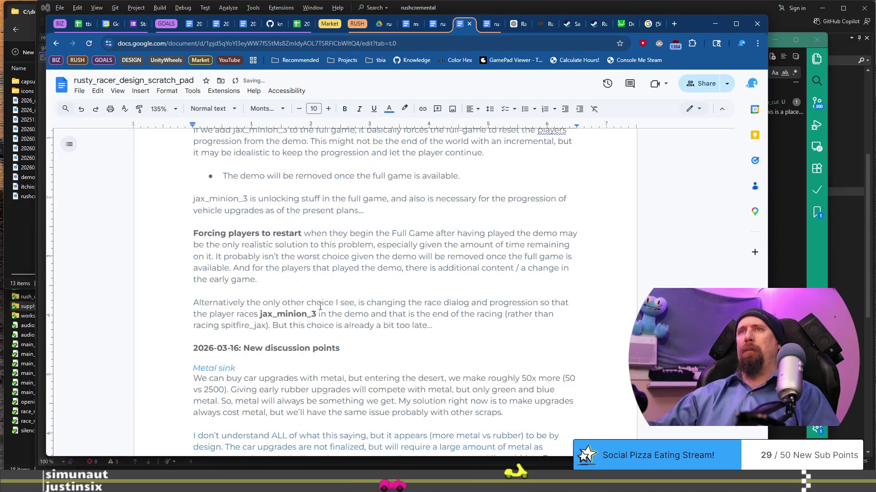
left_click(316, 365)
scroll(316, 361, "down", 4)
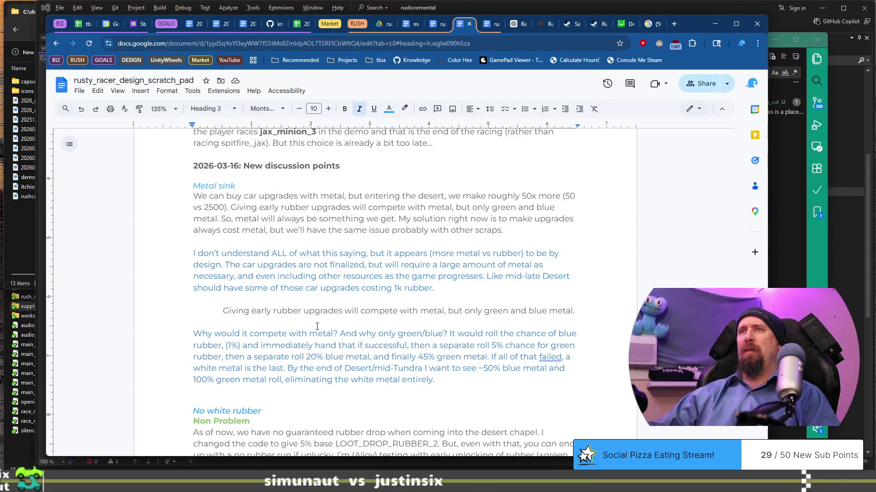
Add a Metal sink line: 'Solution: Some upgrade costs metal & rubber, or even just high amounts of metal'.
mouse_move(222, 260)
left_mouse_down()
mouse_move(447, 276)
mouse_move(448, 286)
left_mouse_up()
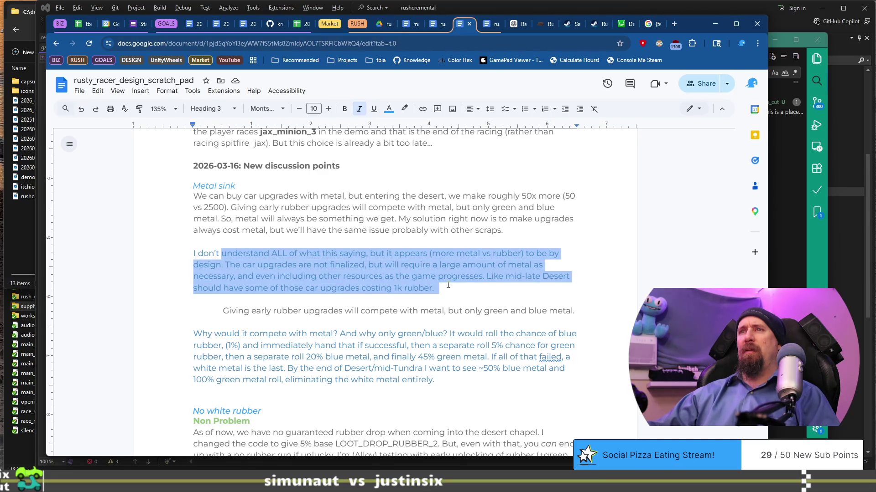
mouse_move(214, 334)
left_mouse_down()
mouse_move(408, 334)
mouse_move(420, 345)
left_mouse_up()
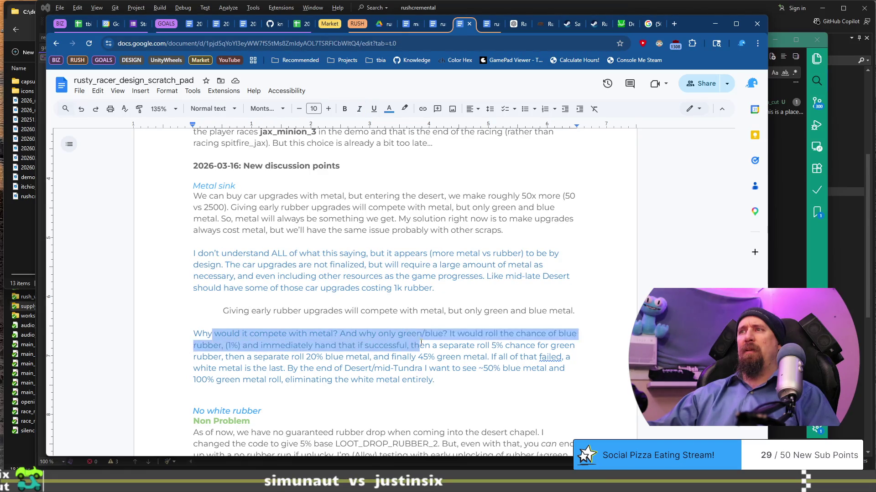
left_click(509, 379)
key("Return")
key("Return")
type("Solution")
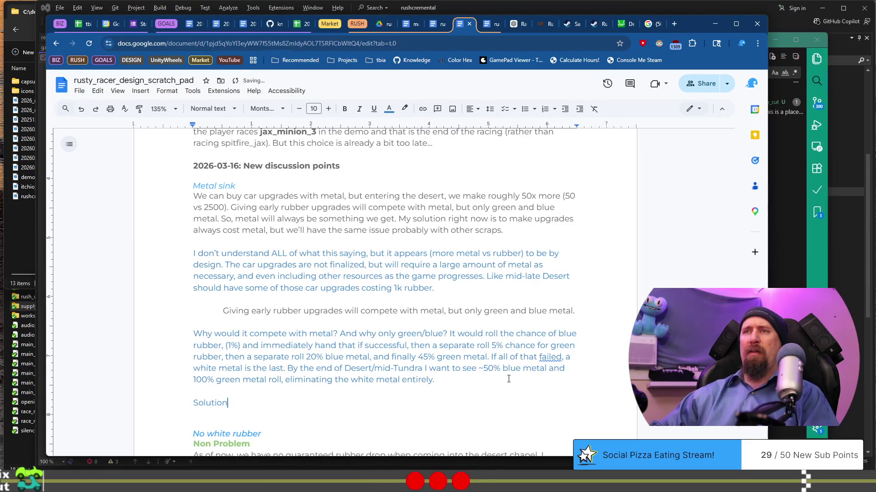
type(": Some upgrade costs ")
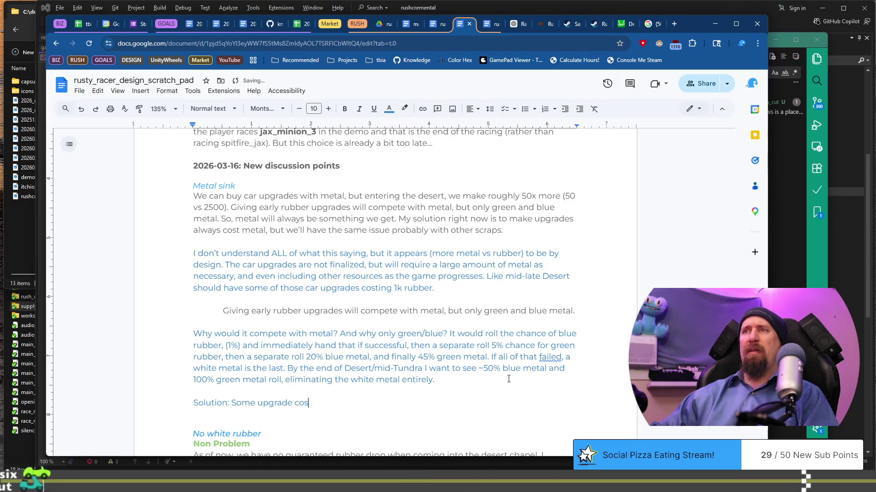
type("metal & ")
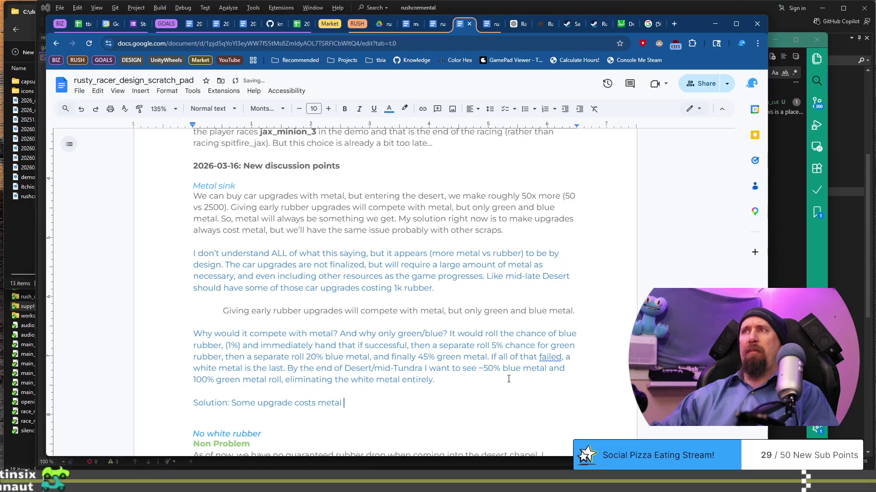
type("rubber, or")
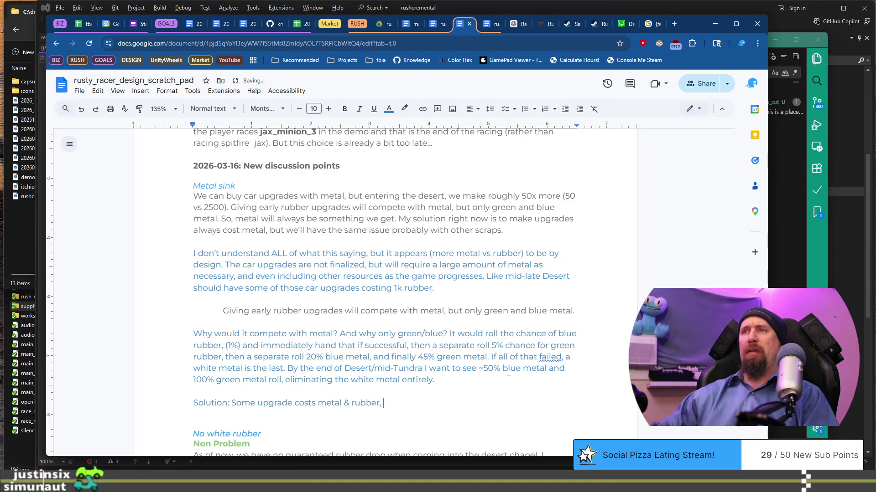
key("BackSpace")
key("BackSpace")
key("BackSpace")
type(".")
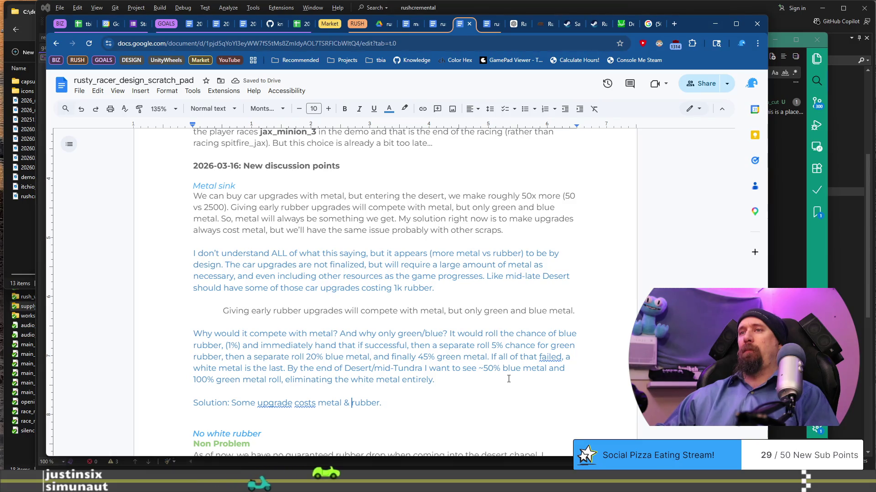
key("BackSpace")
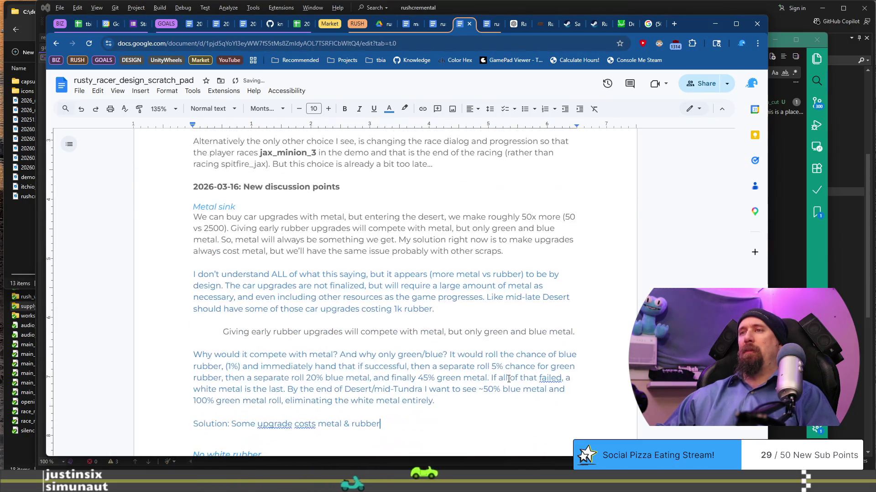
type(", or even just")
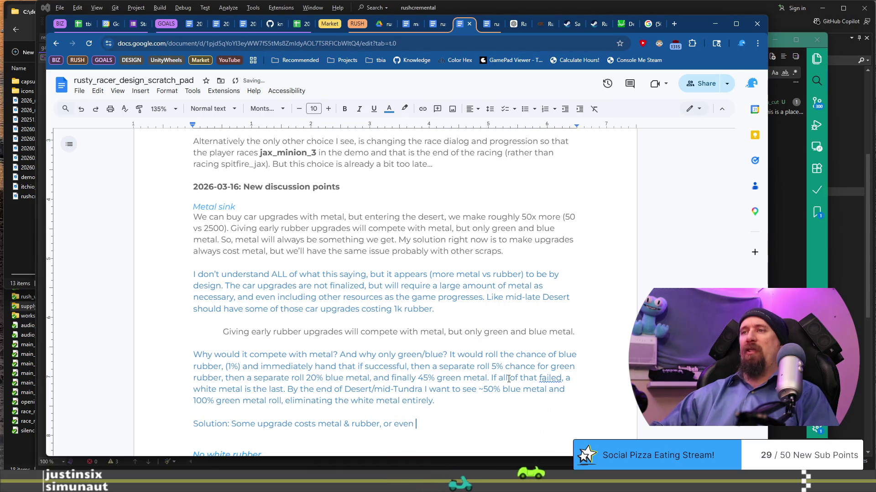
type(" high amounts")
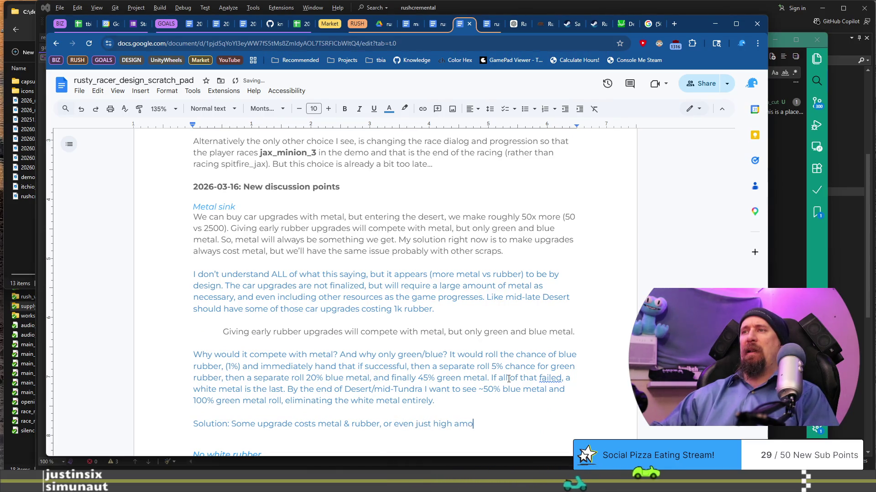
type(" of metal, even if th")
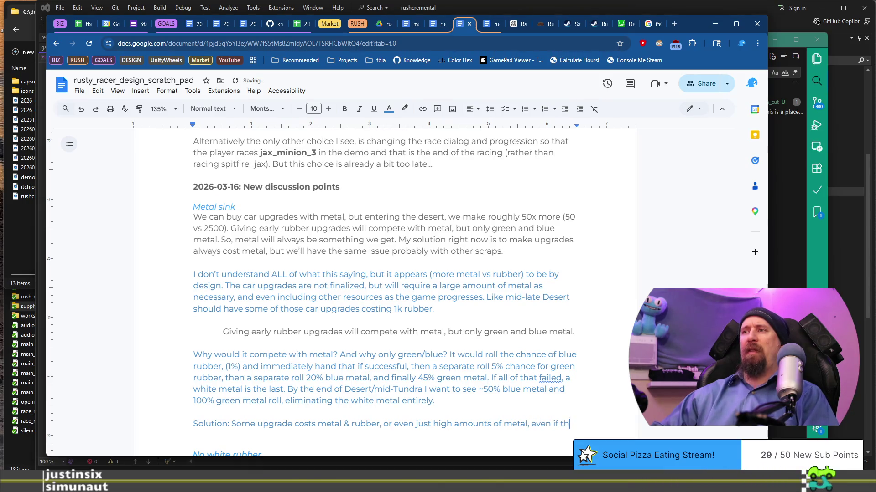
type("ey are in the Desert area still can mix me")
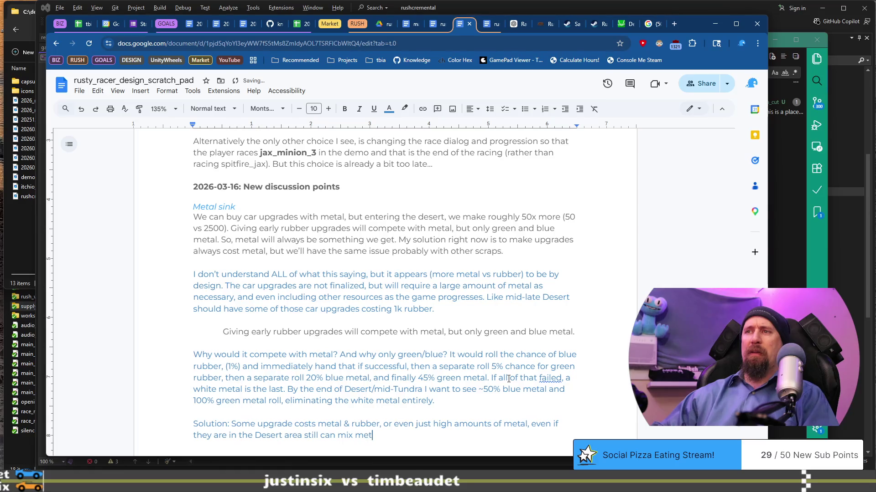
type(" tal ")
type(".")
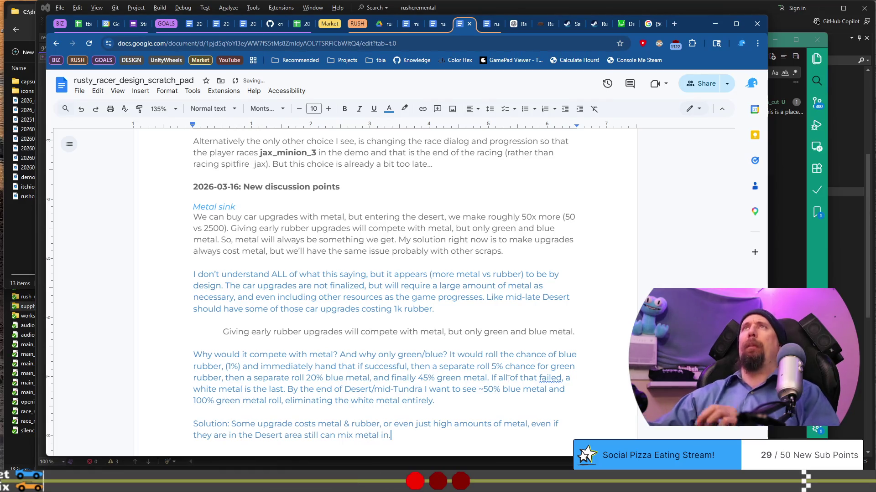
Scroll up to Potential Game Breaking Issues, then down to the Player Vehicle Upgrades Ideas.
scroll(475, 267, "up", 3)
scroll(473, 269, "up", 20)
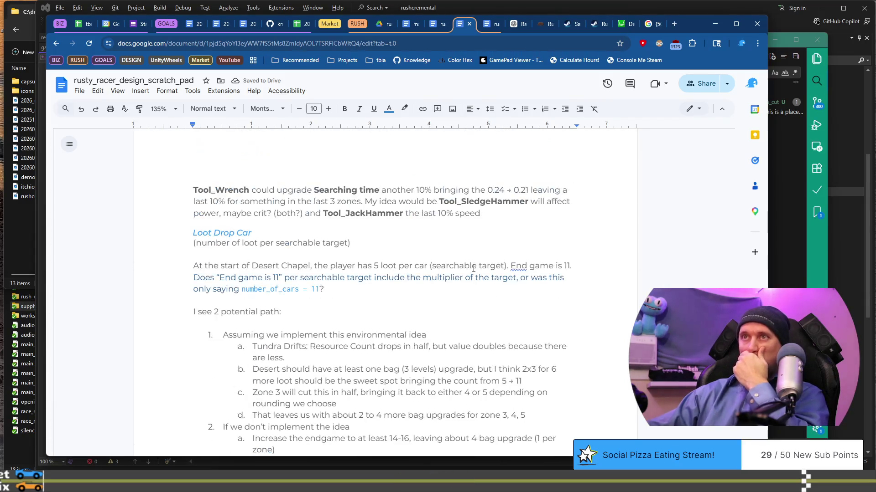
scroll(473, 268, "up", 15)
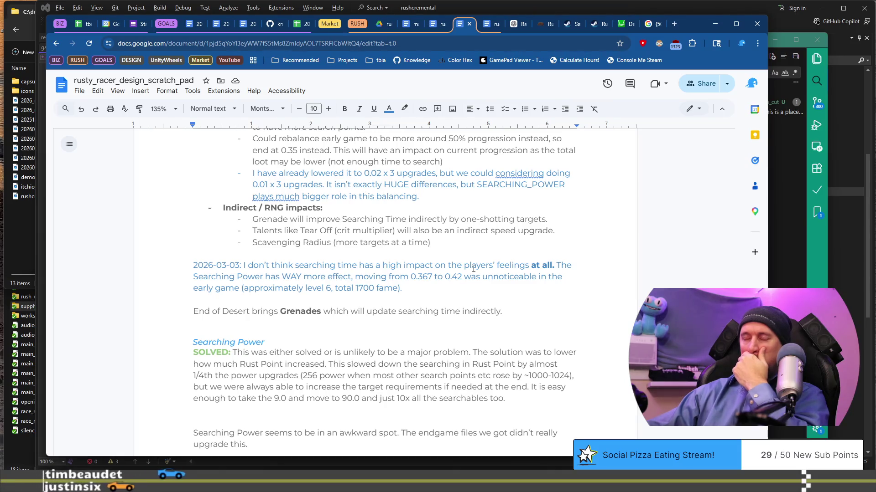
scroll(473, 269, "up", 4)
scroll(474, 268, "up", 15)
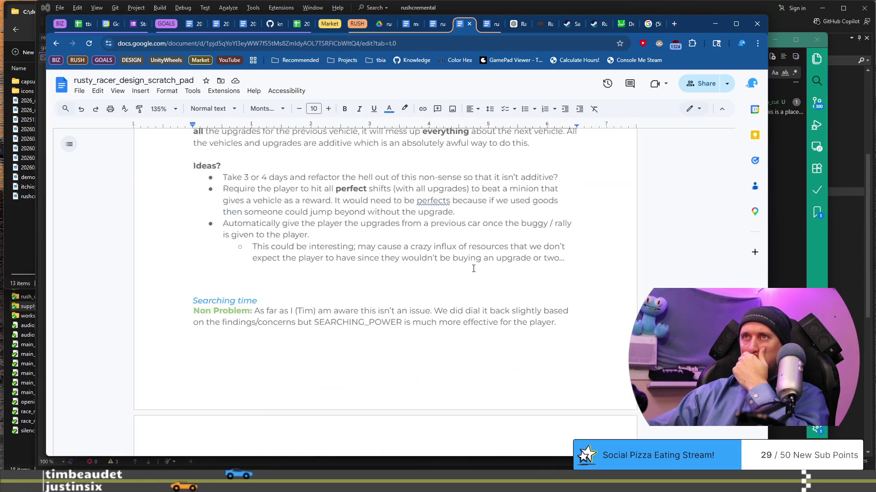
scroll(474, 269, "up", 1)
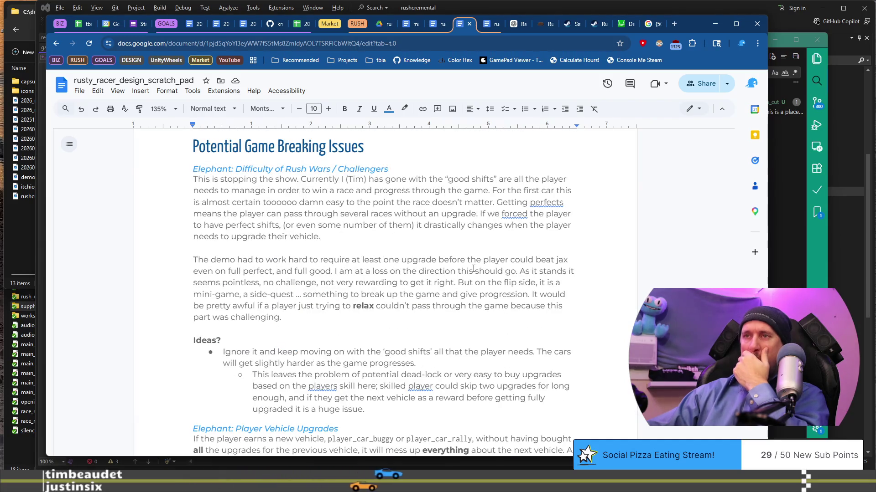
left_click_drag(192, 165, 519, 190)
scroll(423, 290, "down", 2)
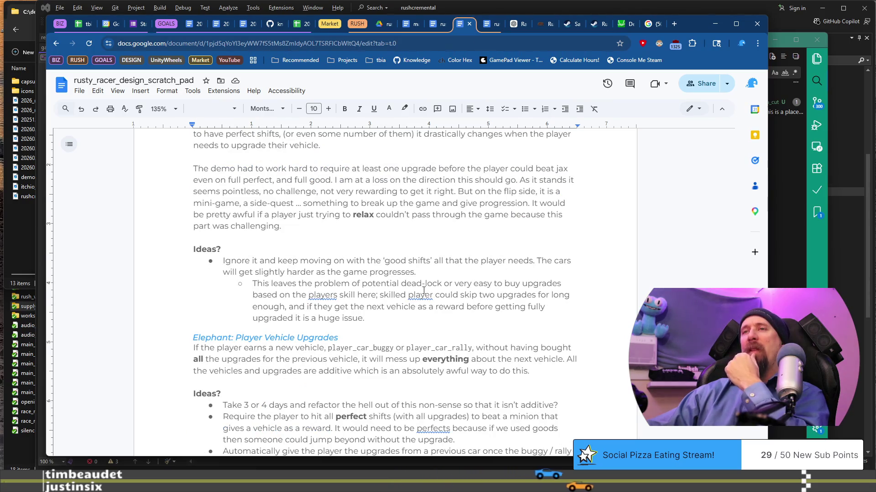
scroll(423, 290, "up", 2)
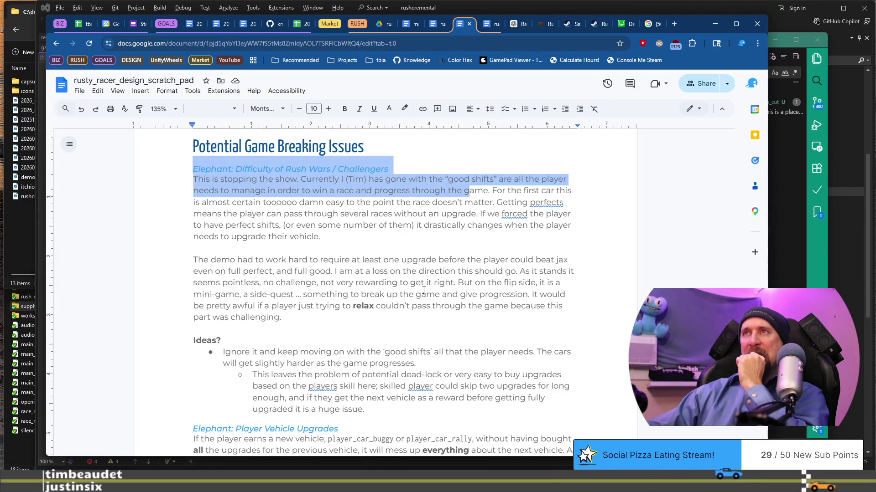
scroll(424, 290, "down", 4)
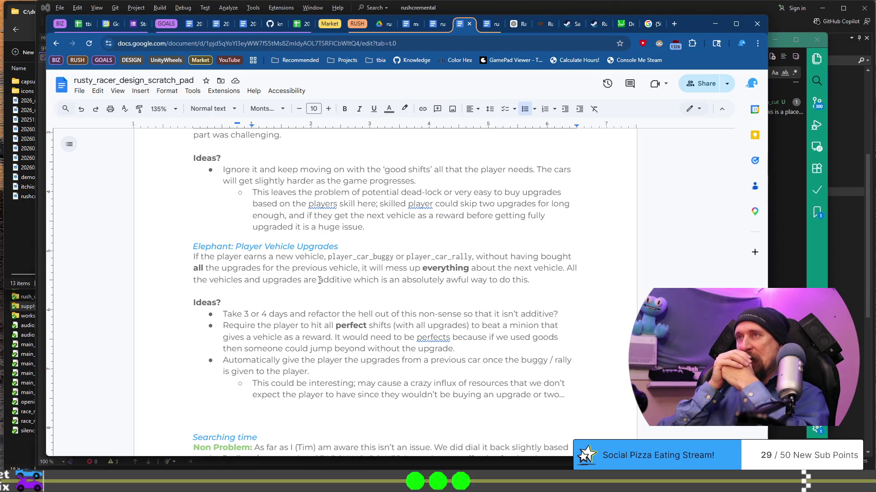
left_click_drag(220, 311, 386, 314)
left_click(228, 302)
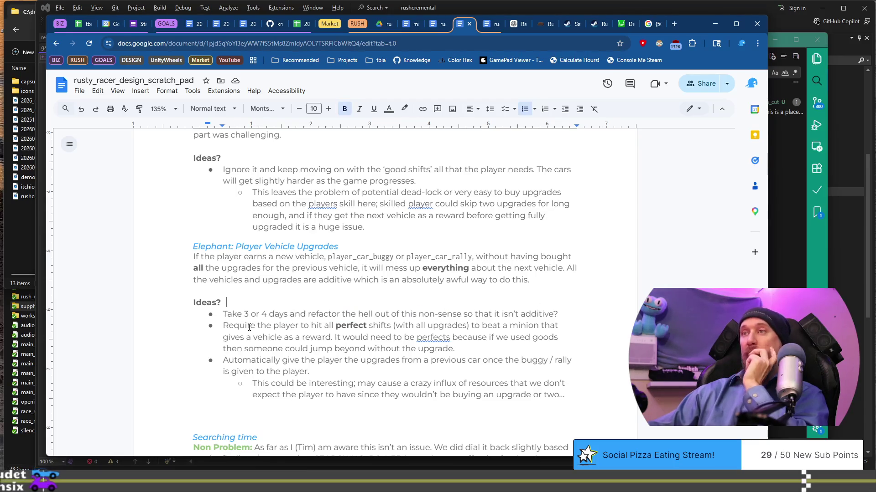
mouse_move(228, 326)
left_mouse_down()
mouse_move(418, 337)
mouse_move(391, 326)
left_mouse_up()
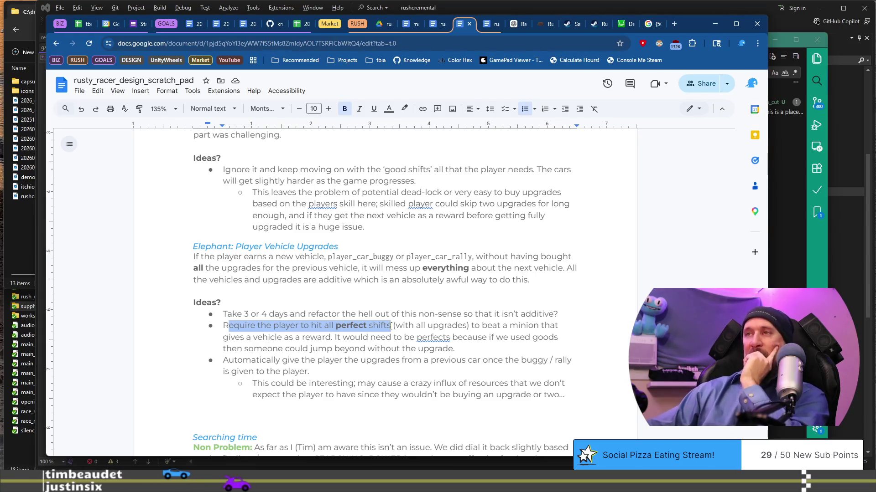
mouse_move(391, 326)
left_mouse_down()
mouse_move(390, 332)
mouse_move(454, 338)
mouse_move(396, 349)
left_mouse_up()
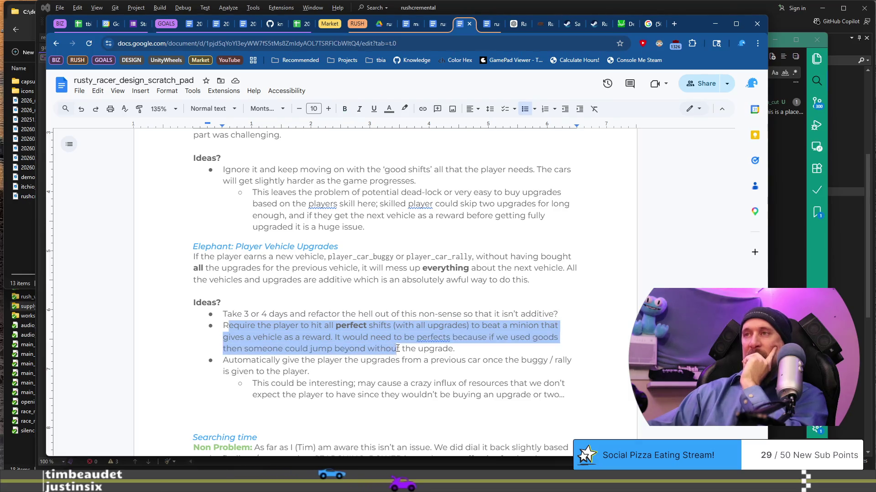
left_click(465, 348)
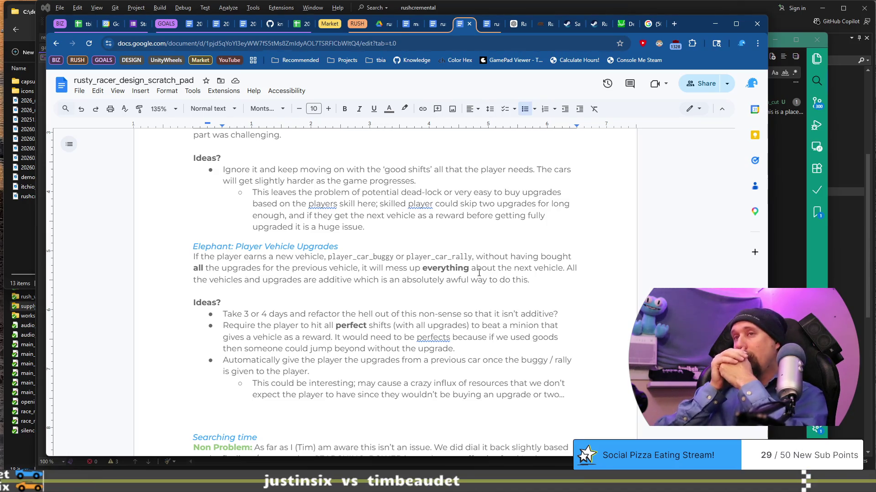
Add the sub-bullet 'What happens when this is simply too hard? The Rally Car first shift will be.'.
key("Return")
key("Tab")
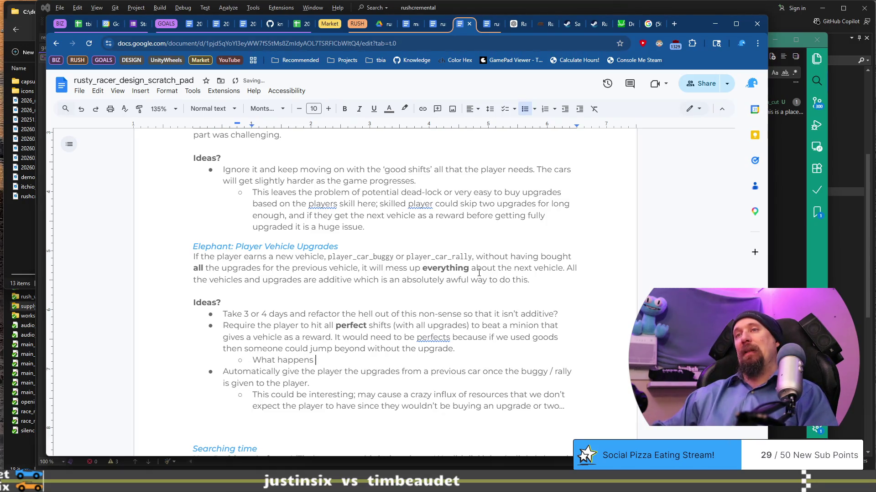
type("when this is simply too hard? ")
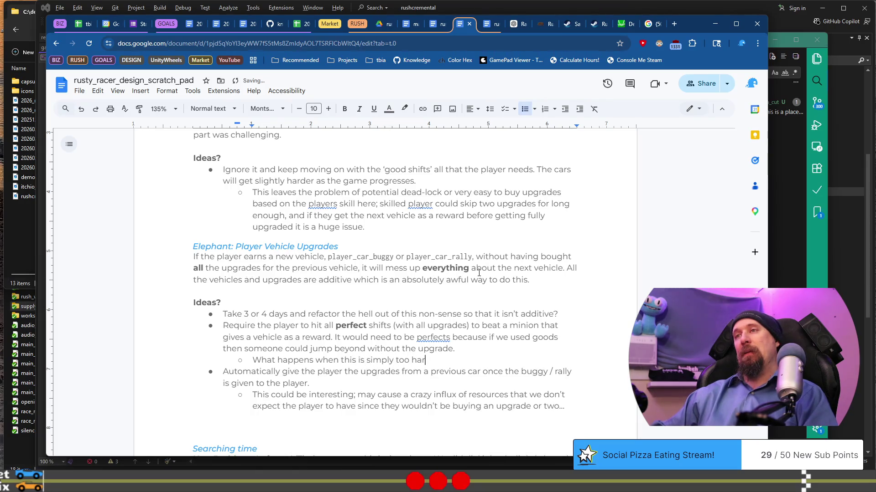
type("The Rally C")
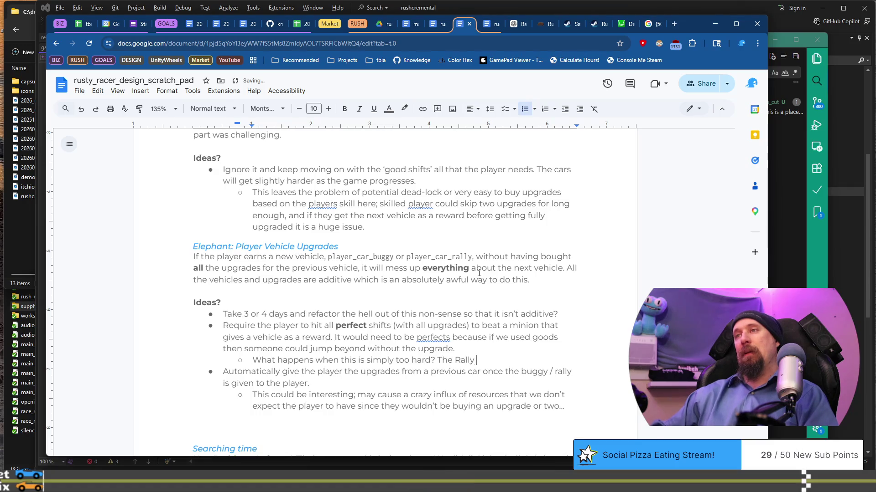
type("ar first ")
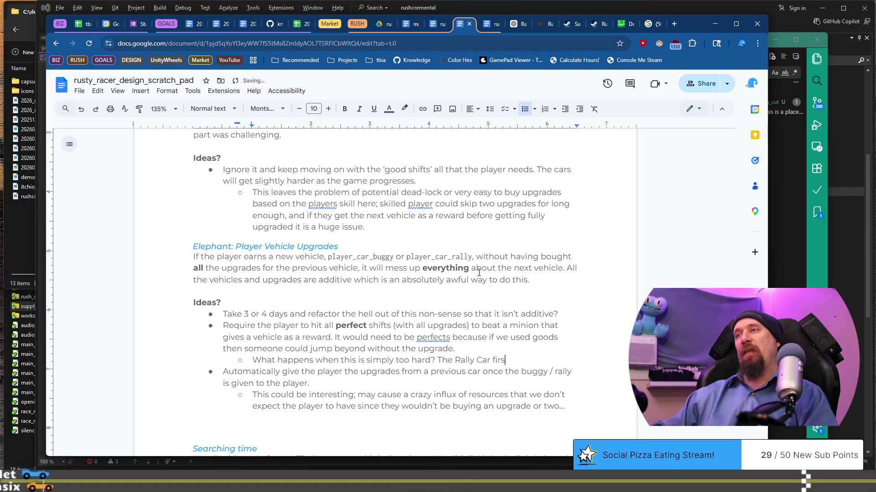
type("shift will b")
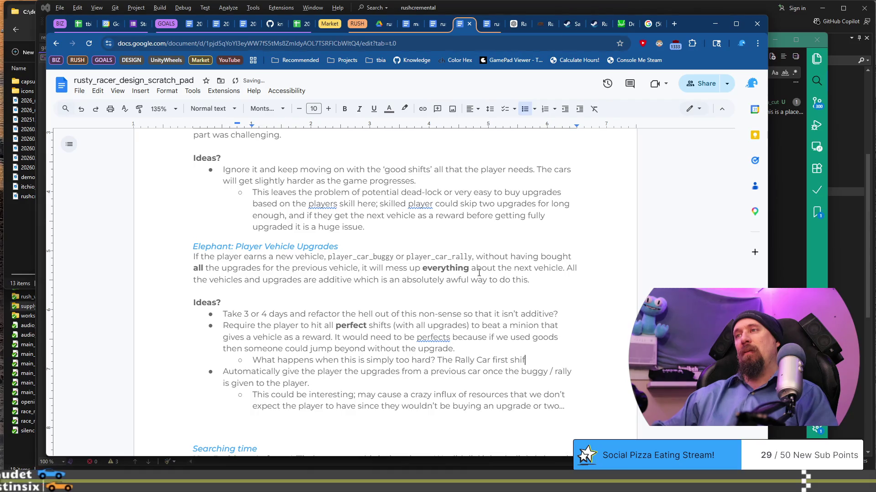
type("e.")
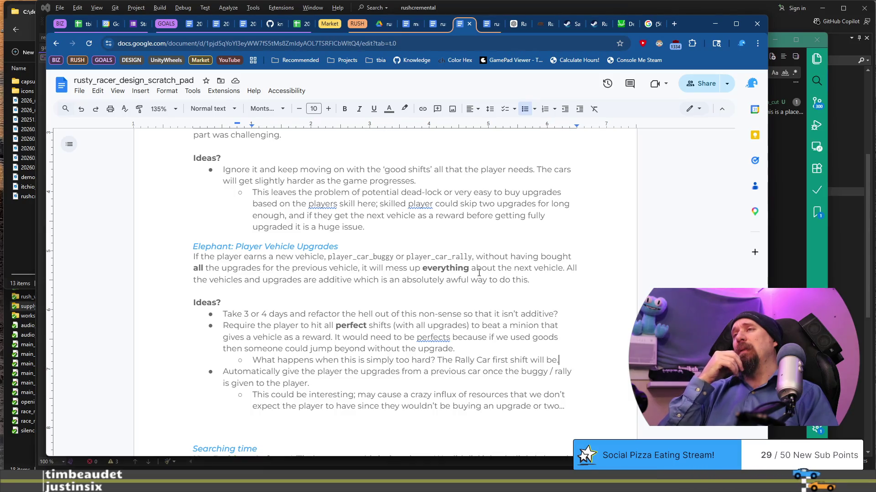
key("Return")
type("Give the player")
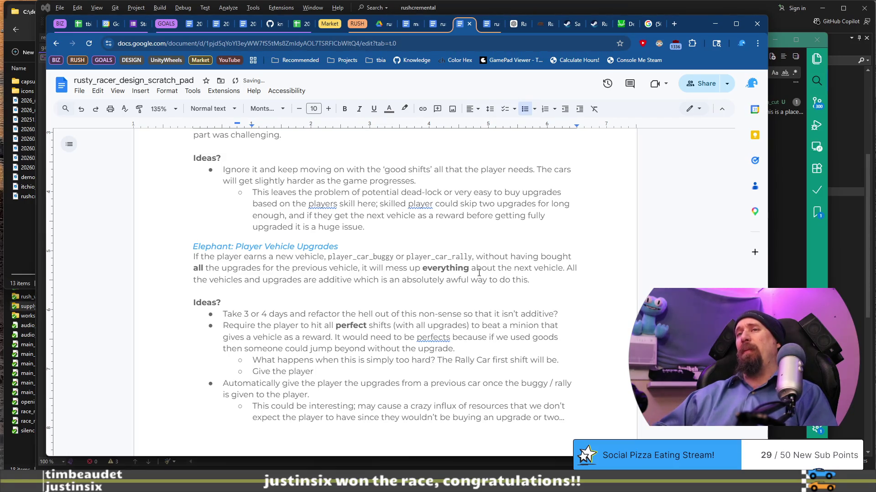
Write the sub-bullet 'Give the player a button “just win the race for me”'.
type("a button “just win the race for")
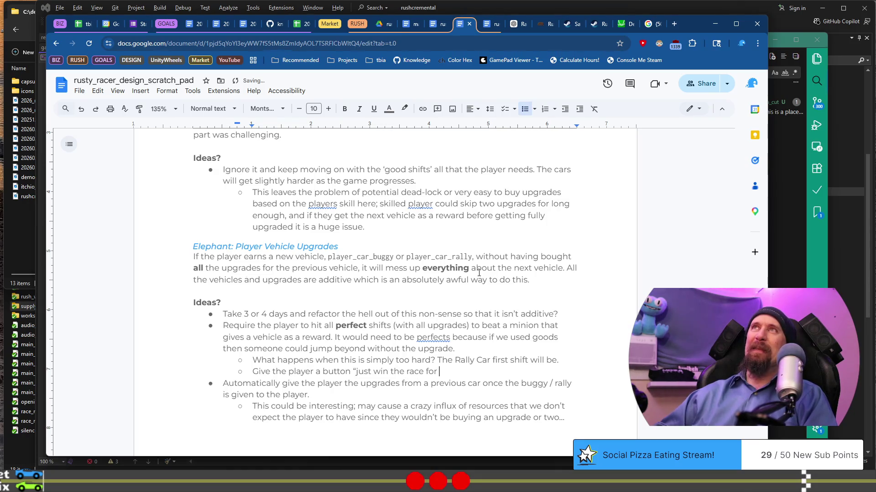
type("me”")
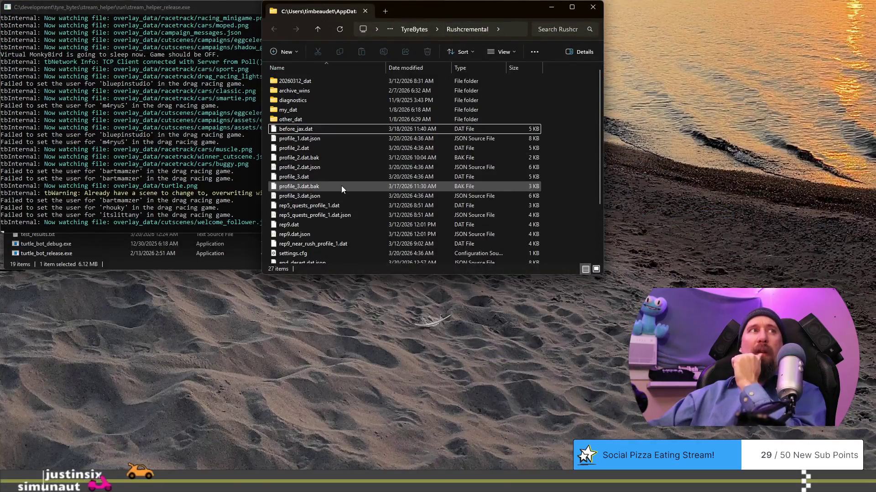
Select the profile_1.dat save file in the current folder.
left_click(305, 141)
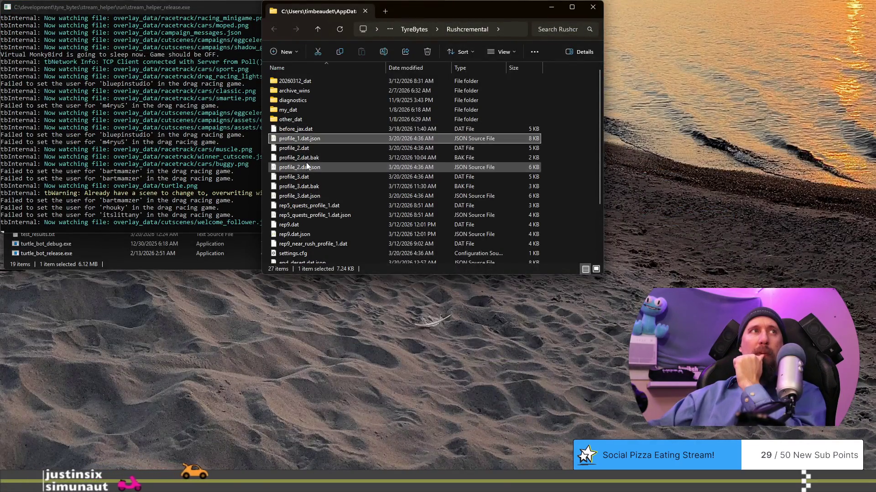
scroll(308, 182, "down", 3)
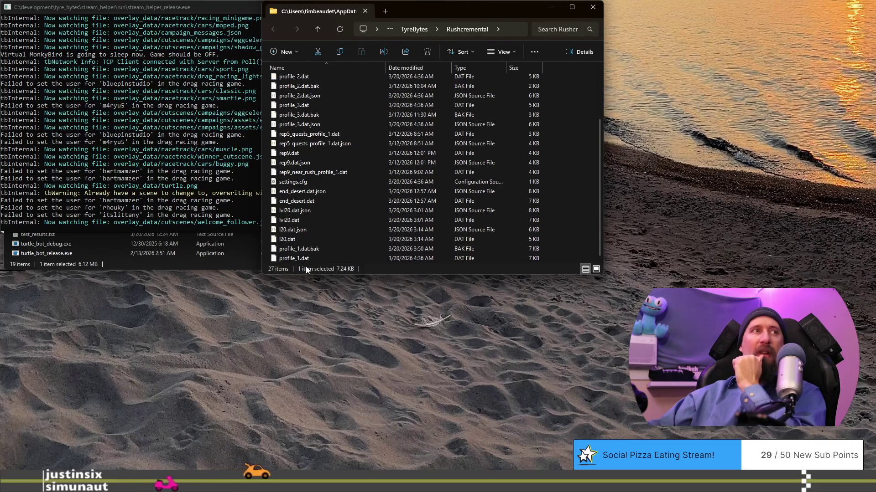
left_click(306, 259)
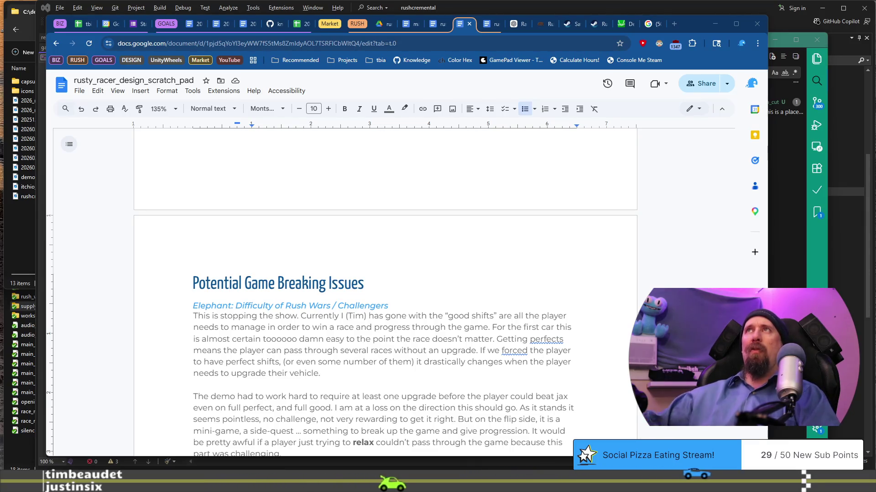
Open a second Explorer window at %LOCALAPPDATA%/TyreBytes and browse the Rushcremental save folders.
key("super+e")
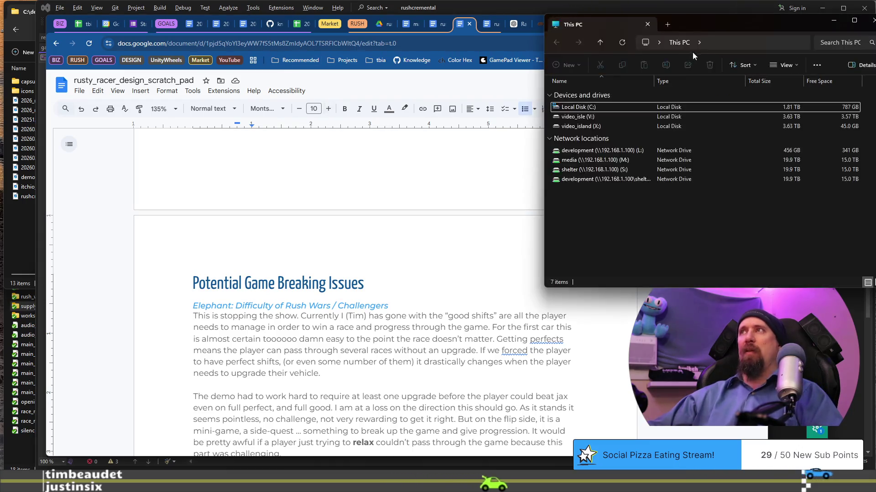
left_click(726, 45)
type("%LOCALAPPDATA%\\Godot")
left_click_drag(726, 26, 508, 57)
left_click(506, 72)
type("%LOCALAPPDATA%/TyreBytes/")
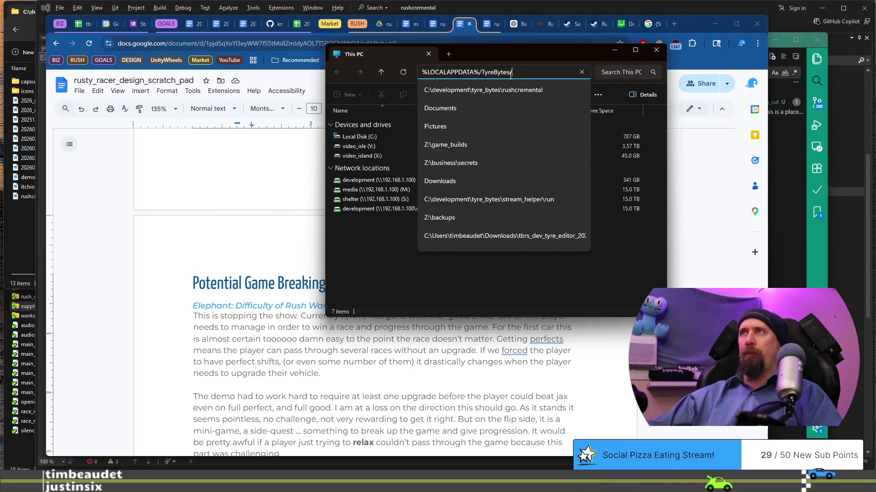
key("Return")
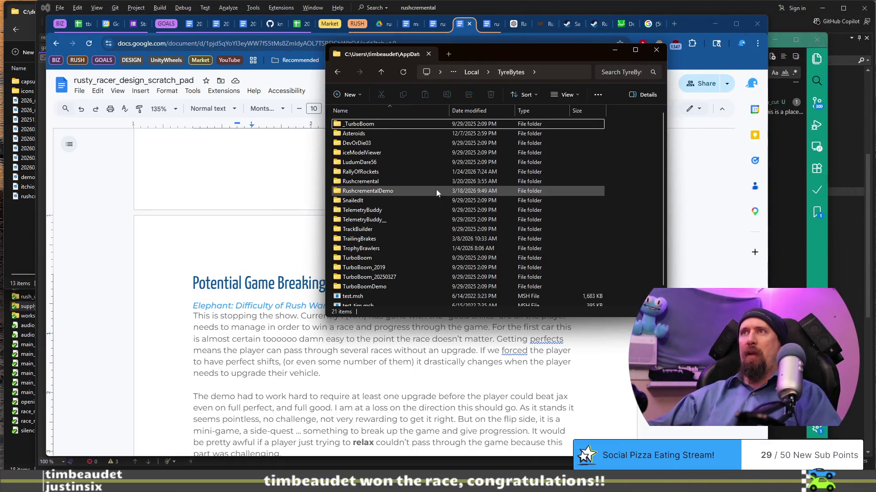
double_click(378, 183)
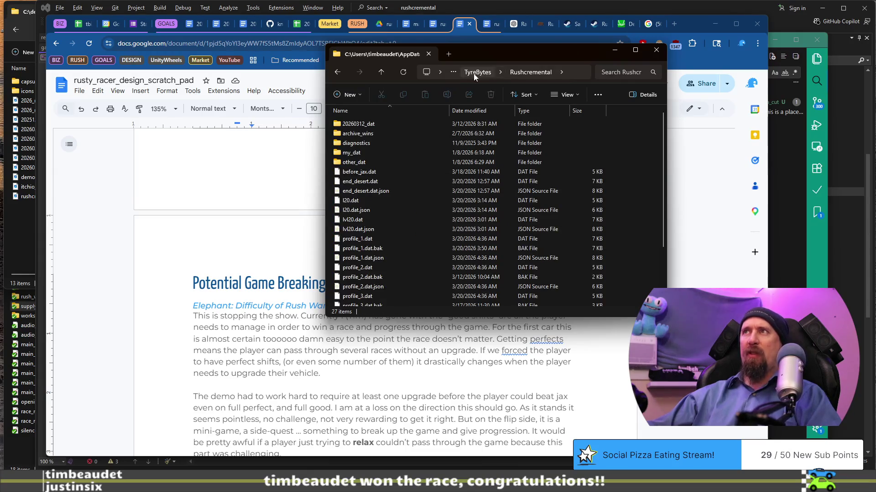
left_click(477, 72)
double_click(382, 192)
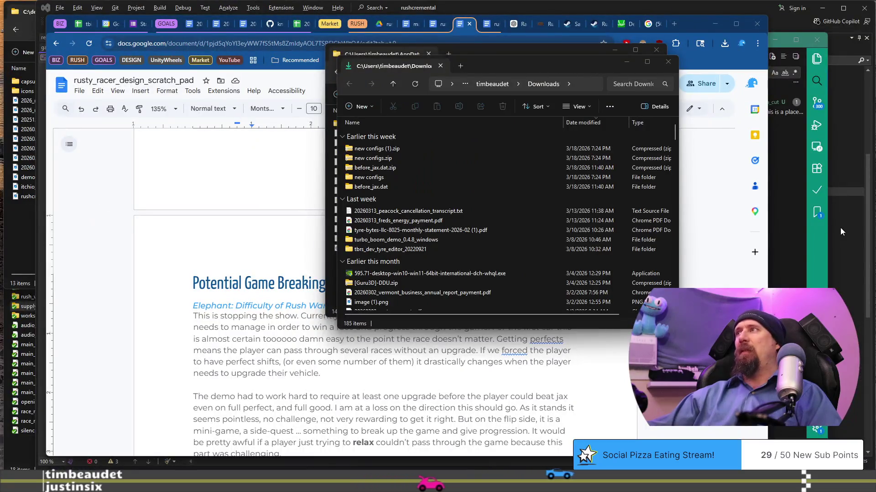
left_click(841, 228)
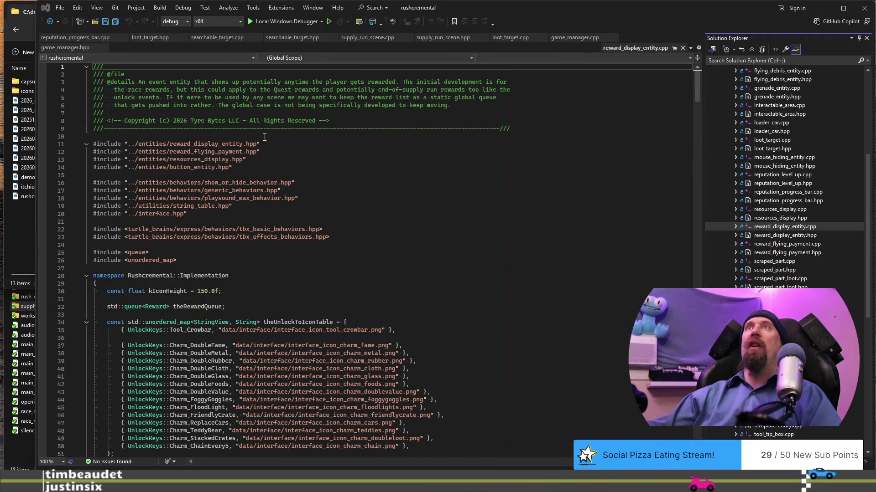
Build and launch the rushcremental project from Visual Studio with Ctrl+Shift+B.
left_click(367, 253)
key("ctrl+shift+b")
type("editon")
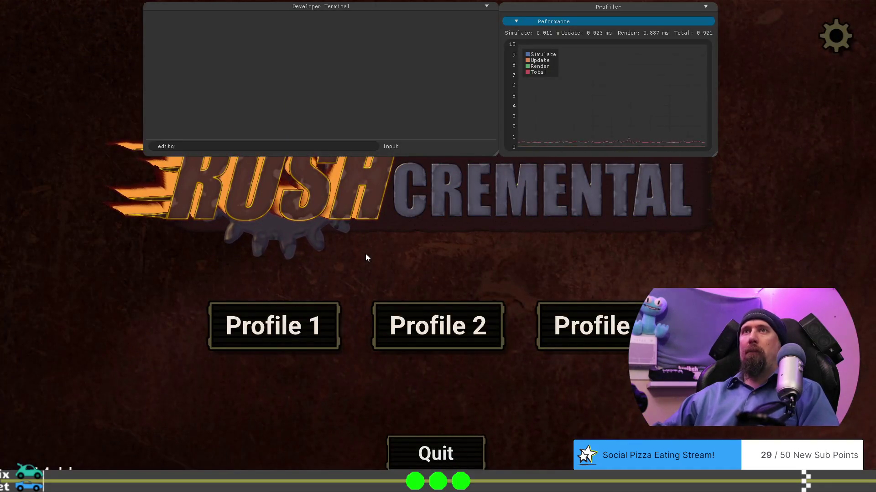
In the developer terminal, run 'save p1' then 'load j6', and open the first profile.
key("BackSpace")
key("BackSpace")
key("BackSpace")
type("save")
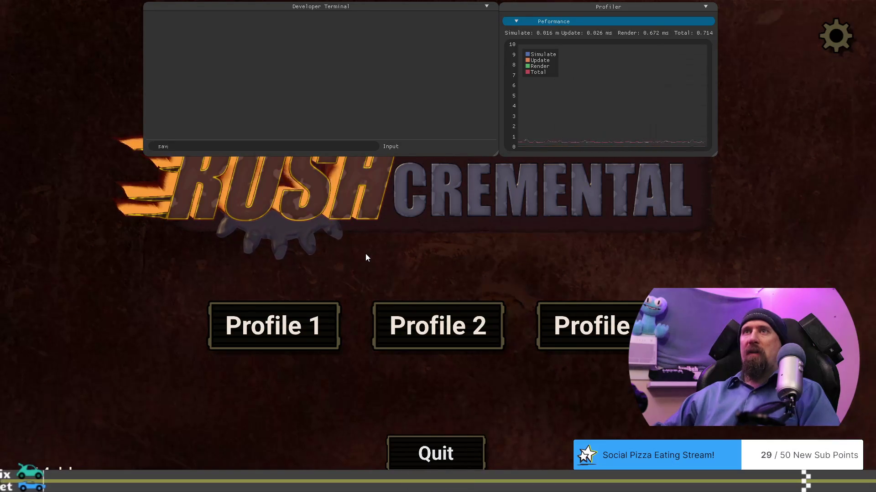
type(" p1")
key("Return")
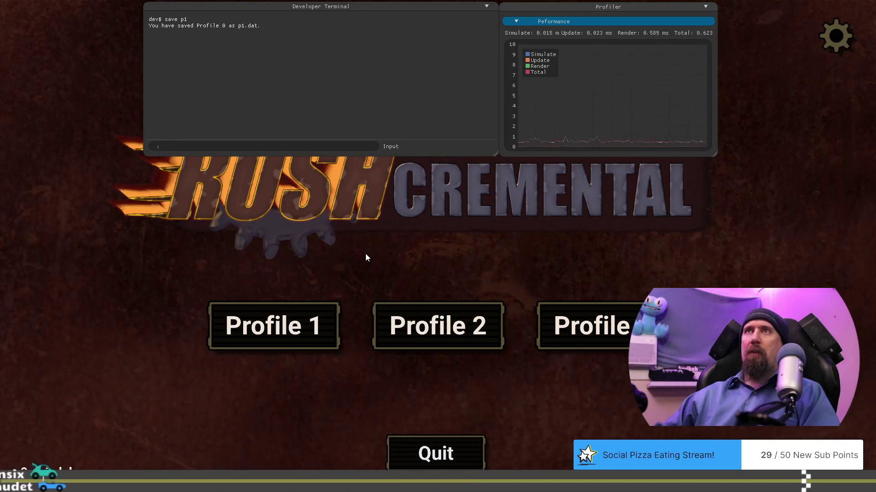
type("load")
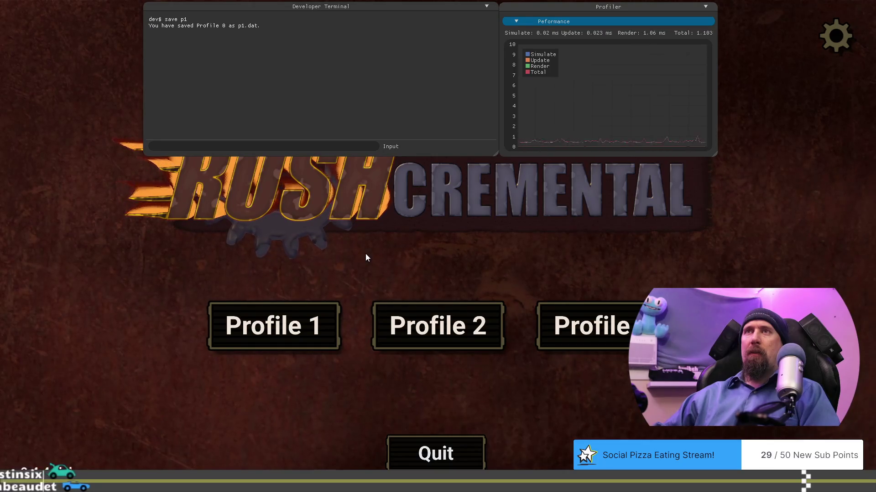
type(" j6")
key("Return")
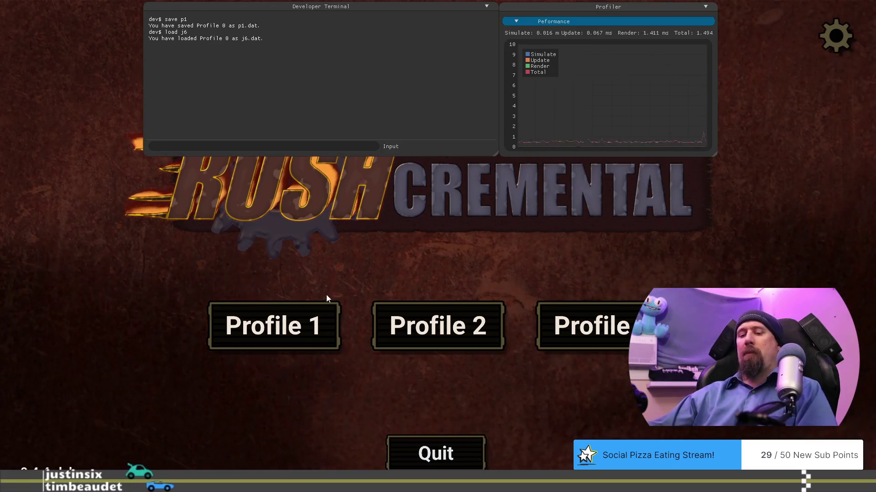
left_click(299, 321)
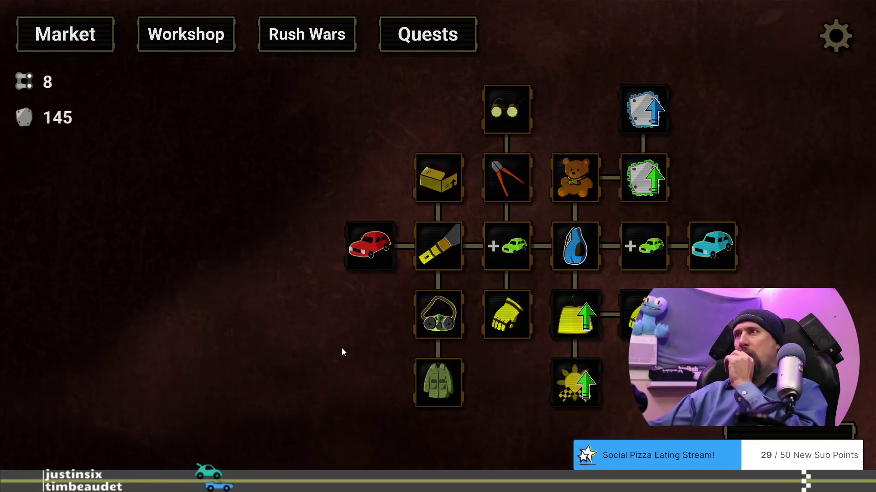
Pan the j6 profile's upgrade tree to review it with 8 chain links and 145 metal.
mouse_move(587, 321)
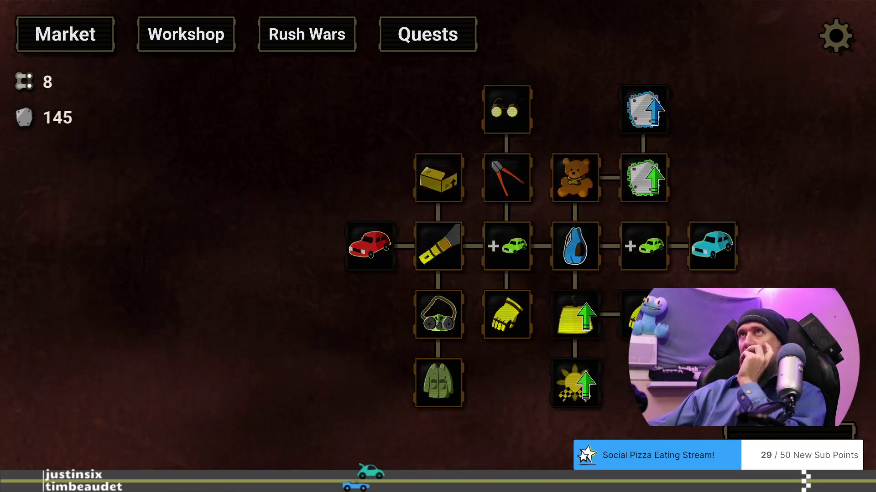
left_click_drag(584, 317, 576, 313)
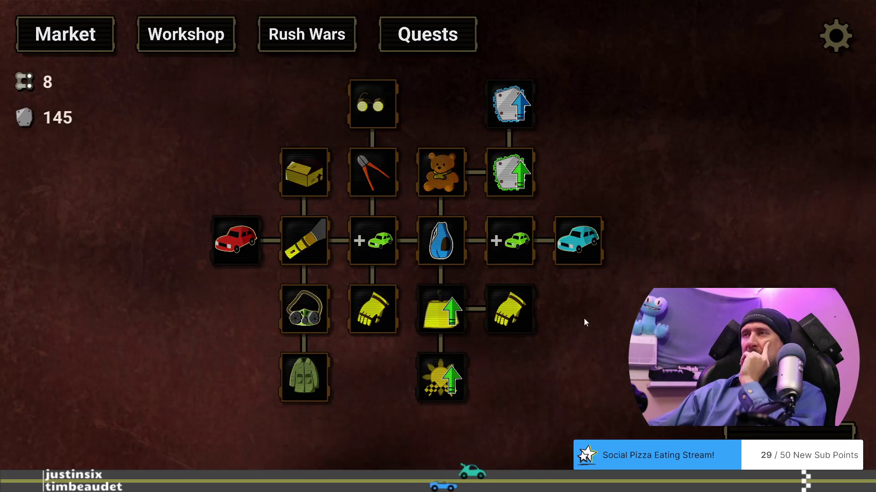
mouse_move(523, 109)
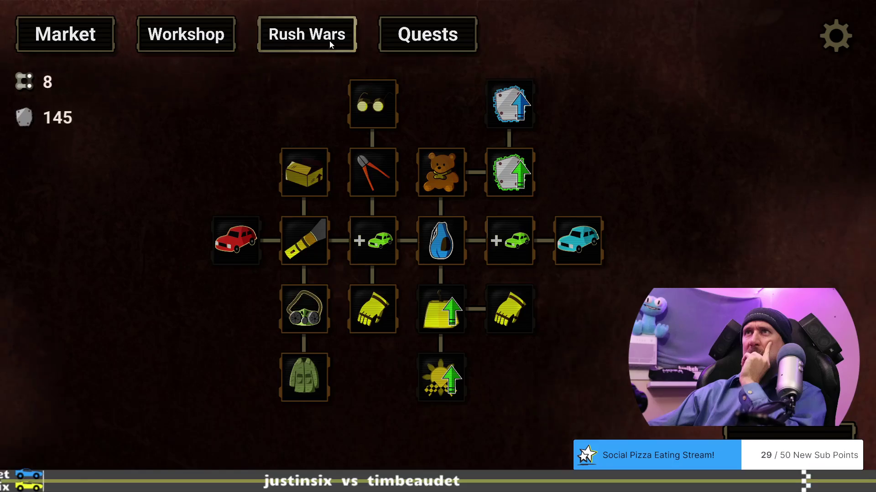
left_click(416, 40)
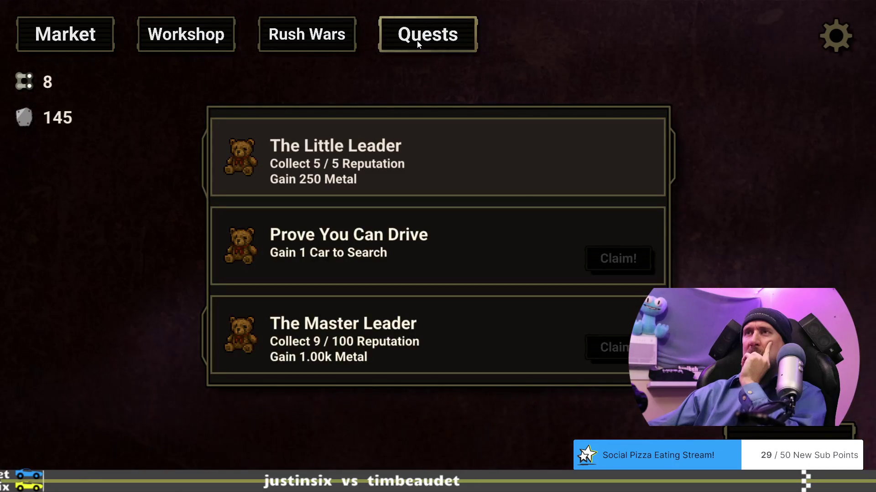
left_click(307, 40)
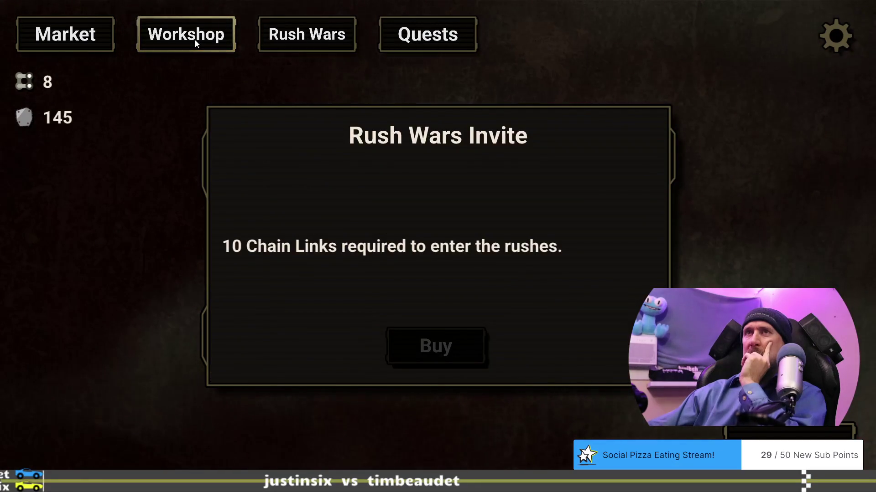
left_click(195, 40)
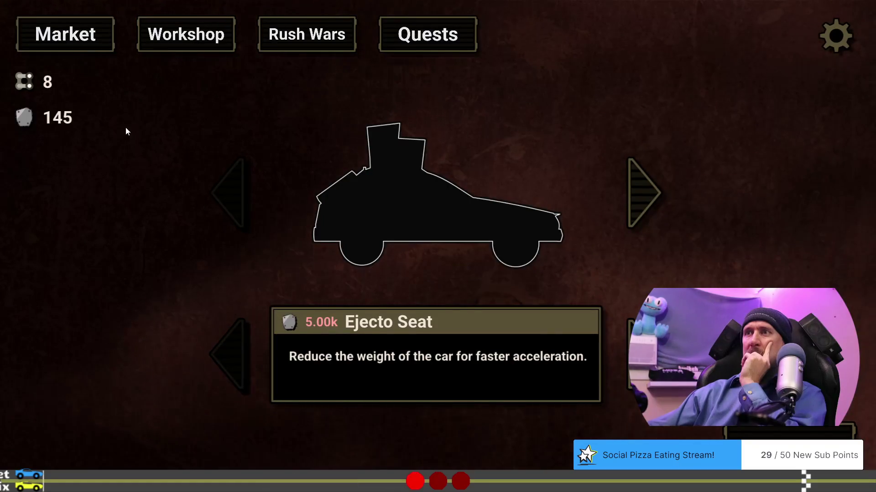
left_click(633, 358)
left_click(226, 348)
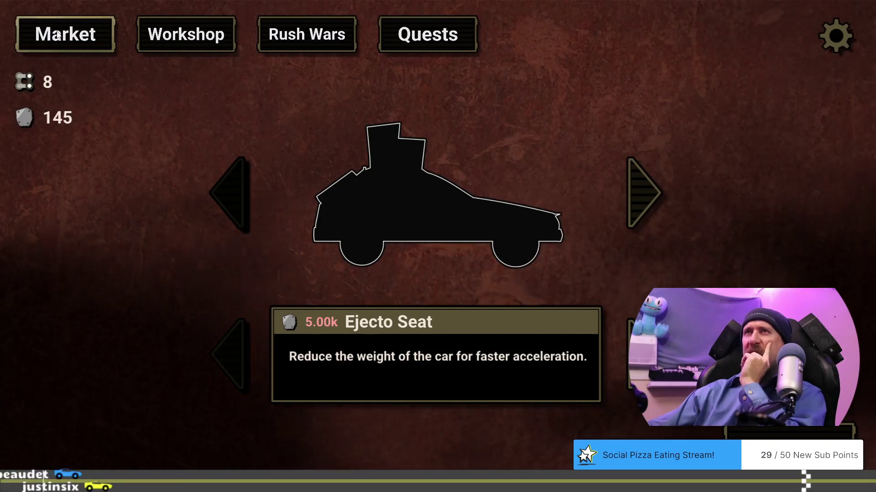
left_click(300, 44)
left_click(179, 39)
left_click(68, 38)
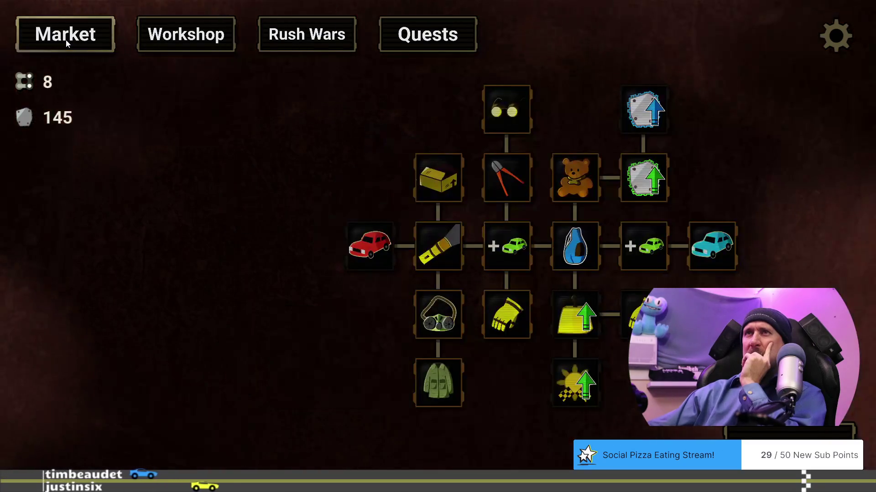
Pan the upgrade tree left toward the Market branch.
mouse_move(449, 371)
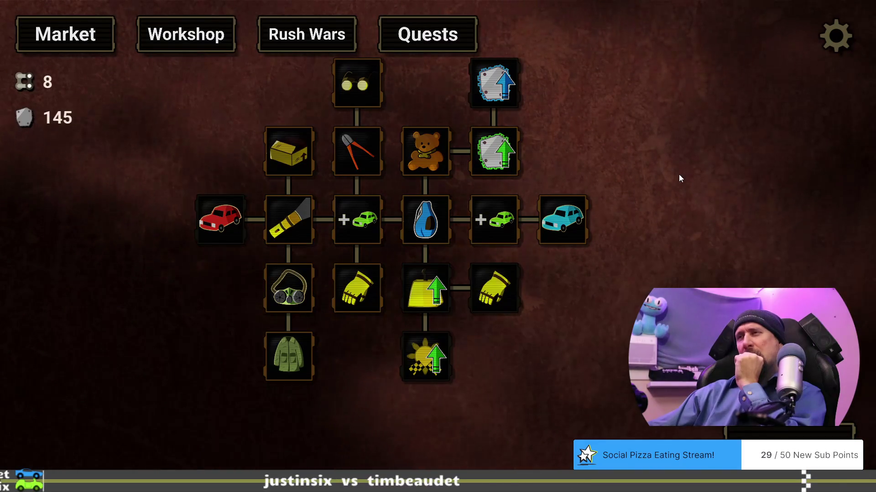
left_click_drag(679, 178, 657, 185)
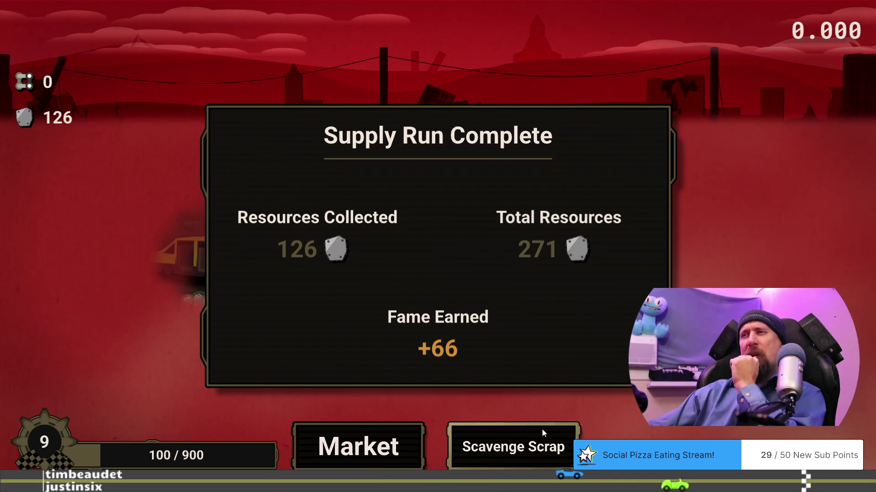
Run another Scavenge Scrap supply run, searching two cars for 224 metal, then pan the Market tree.
left_click(466, 449)
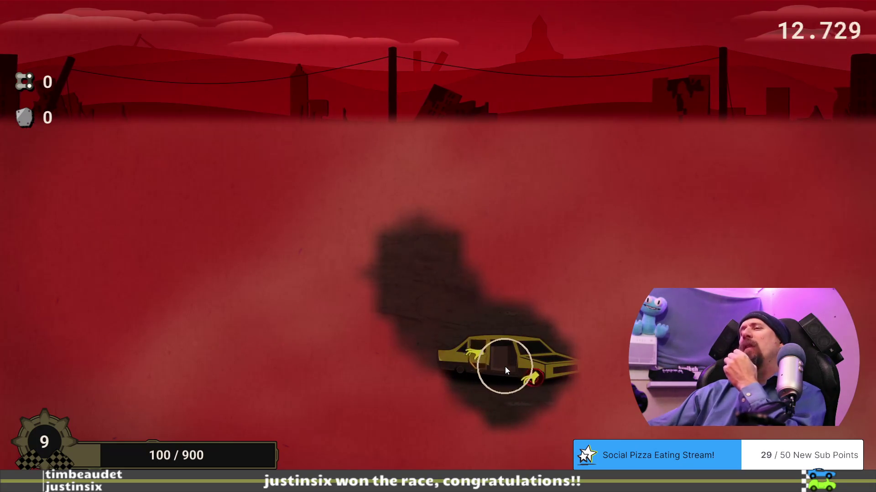
left_click(505, 367)
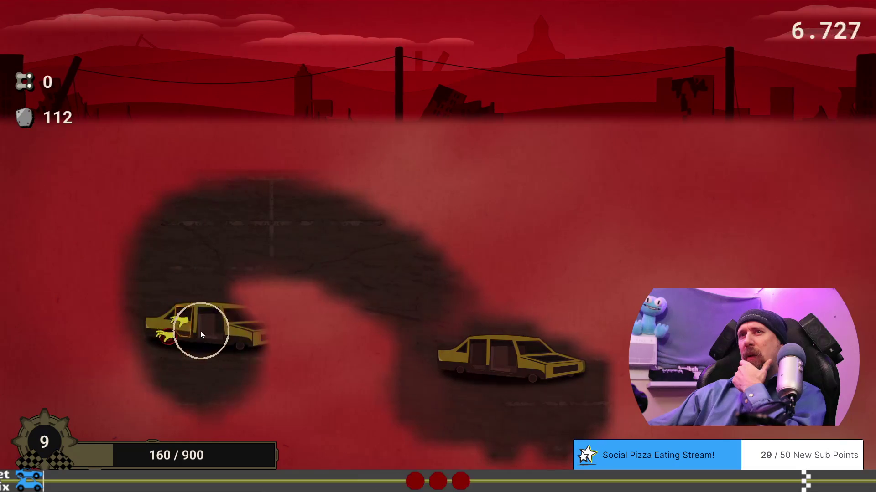
left_click(185, 330)
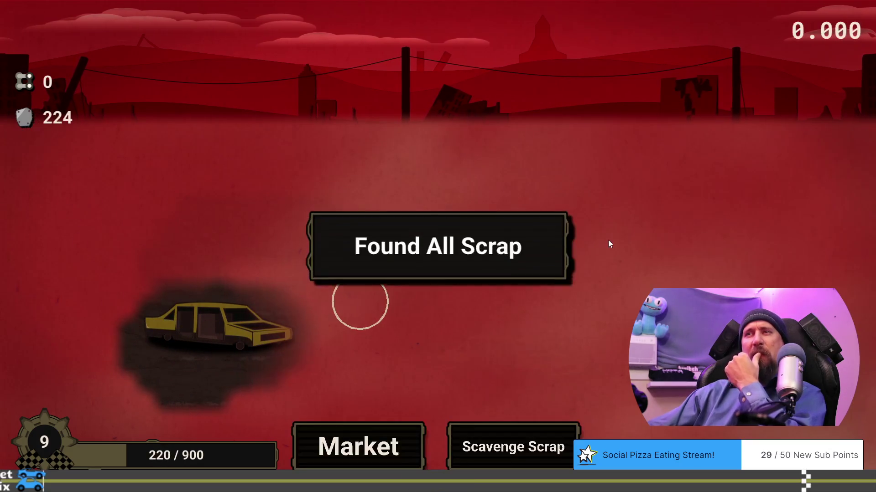
left_click(365, 445)
left_click_drag(295, 372, 160, 338)
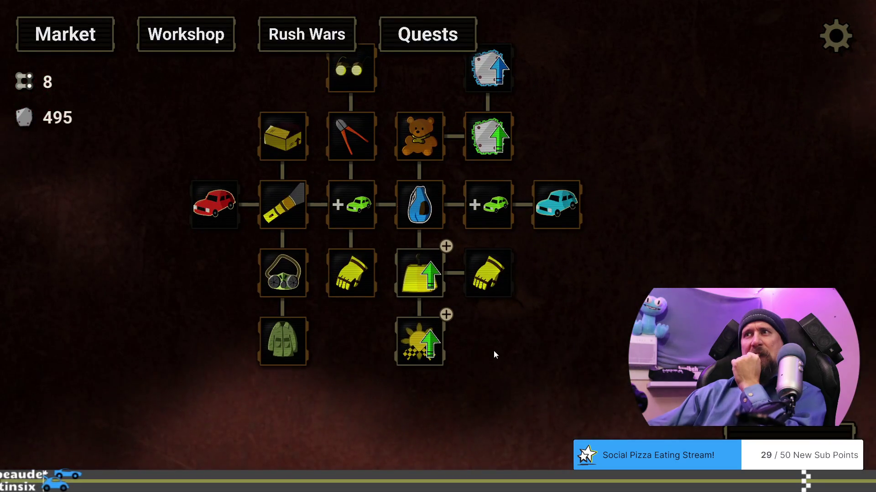
Pan the Market upgrade tree showing 8 chain links and 495 metal.
left_click_drag(494, 354, 441, 377)
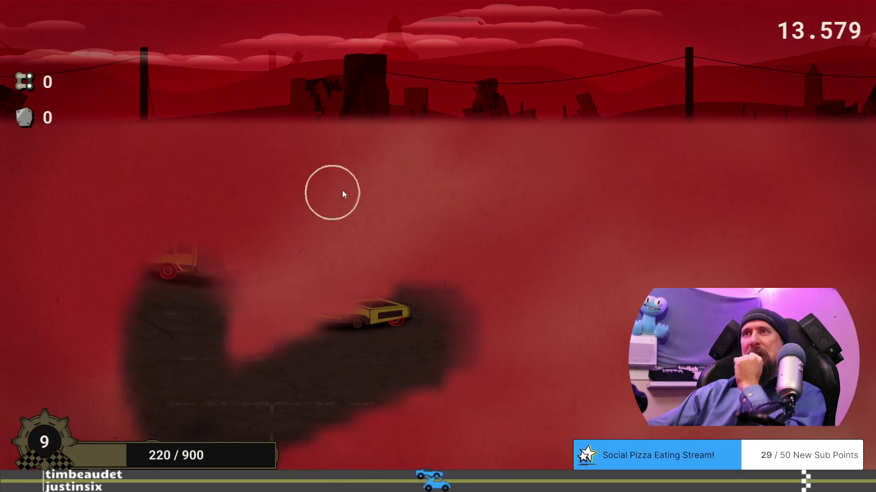
Collect scrap around the yellow car and the car below for 133 metal, then return to Market.
left_click(363, 328)
left_click(336, 341)
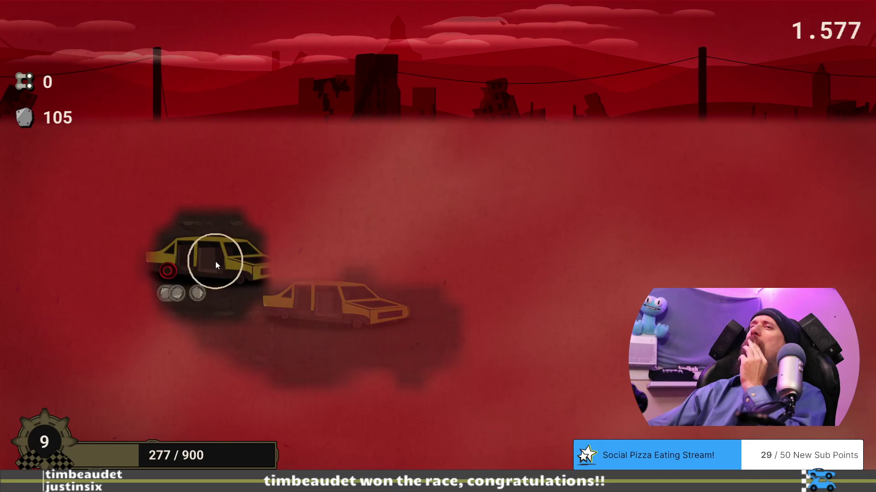
left_click(166, 292)
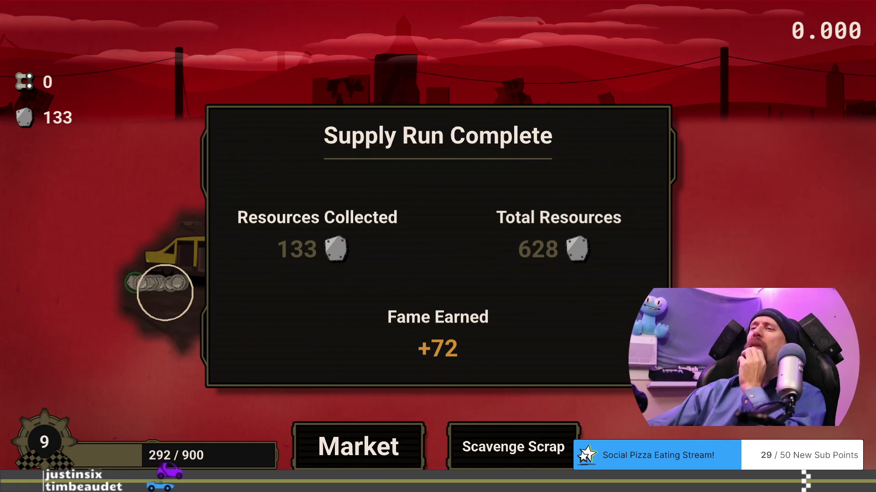
left_click(351, 448)
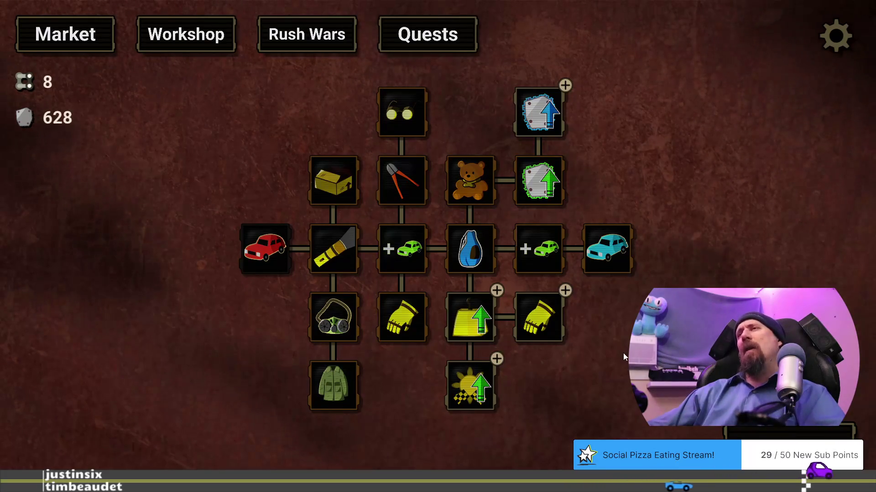
left_click_drag(623, 353, 606, 343)
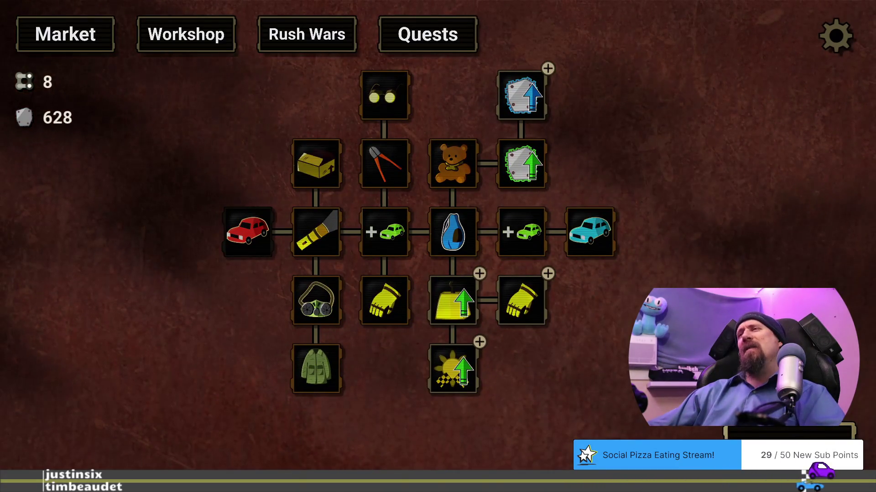
left_click_drag(241, 217, 212, 227)
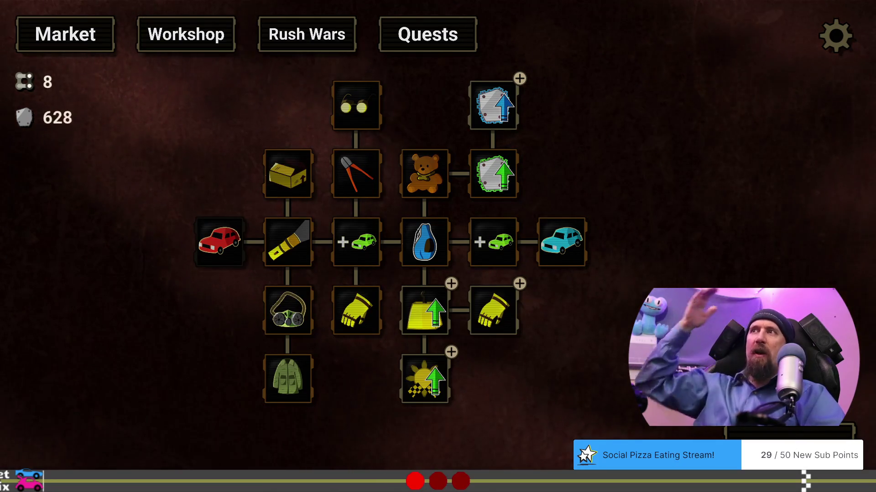
left_click_drag(692, 284, 683, 293)
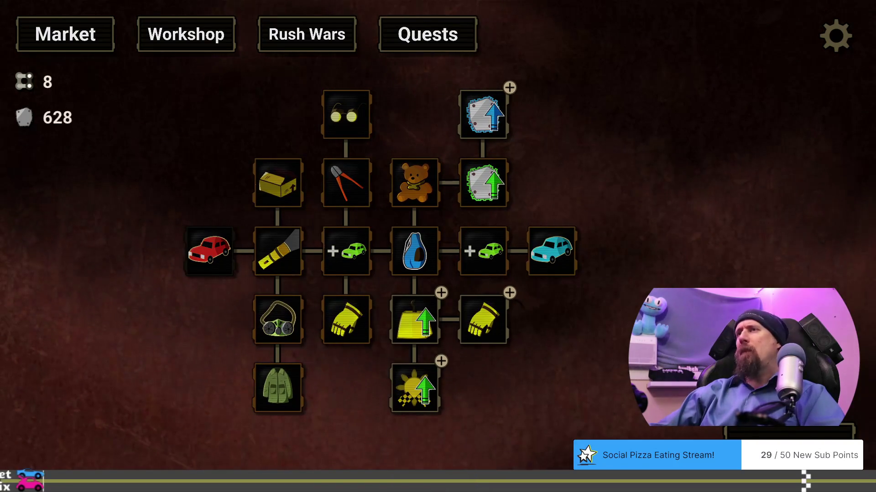
key("Escape")
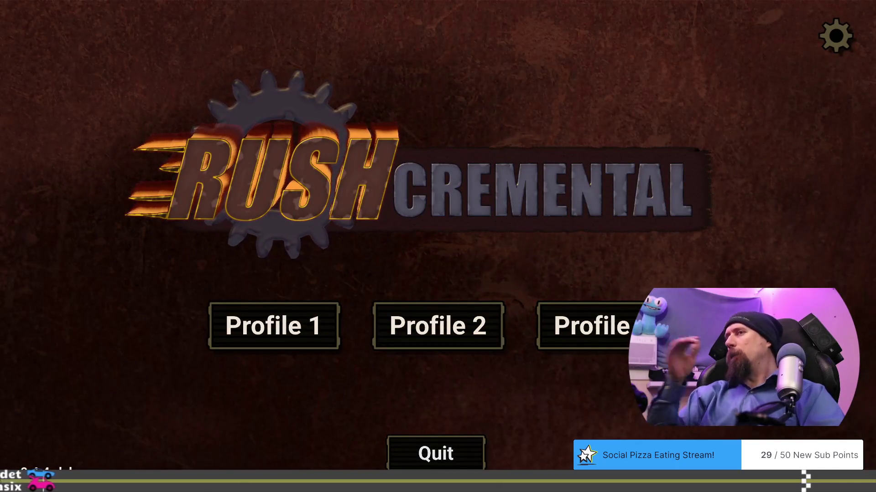
Quit the game with Escape back to reward_display_entity.cpp in Visual Studio.
key("Escape")
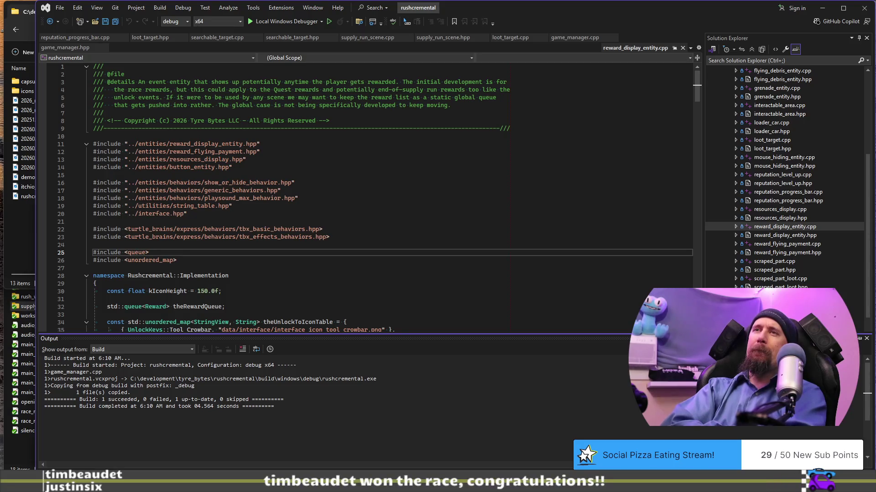
Relaunch the rebuilt game from the editor with F5 and load the Profile 1 save.
left_click(420, 211)
key("F5")
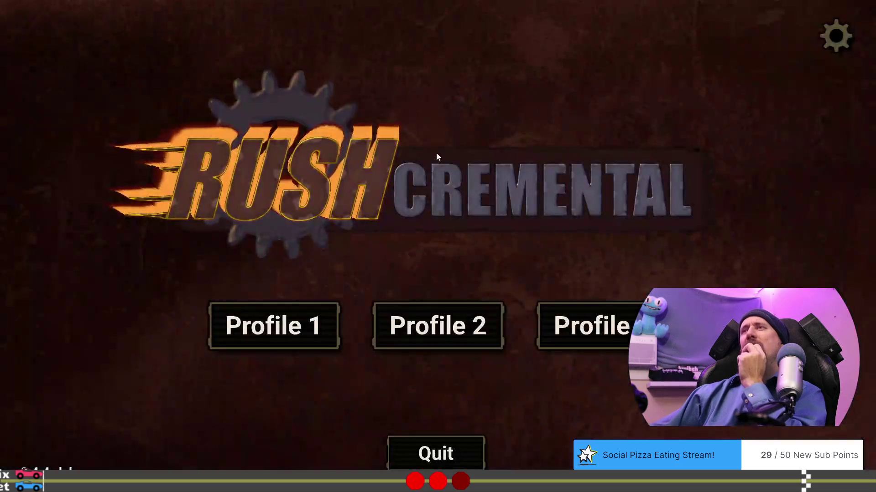
left_click(262, 336)
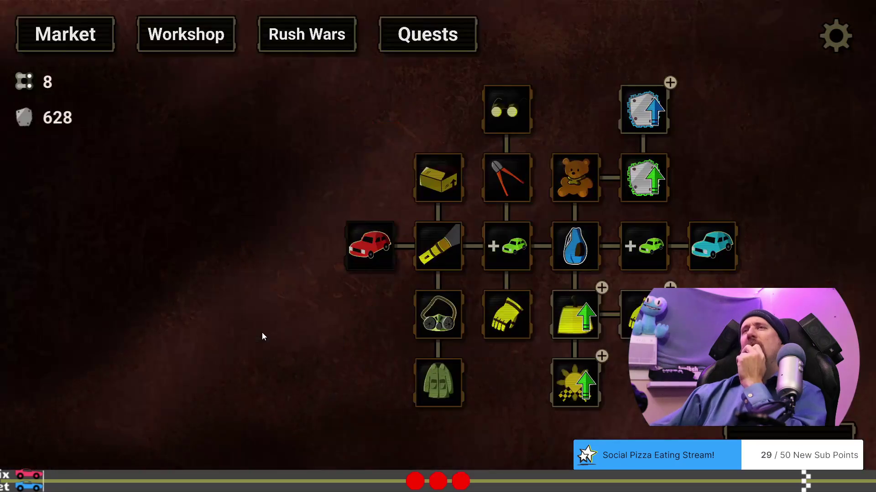
Check quests, the car parts shop and Rush Wars' entry requirement, then pan the tree to the glove upgrade.
left_click(388, 31)
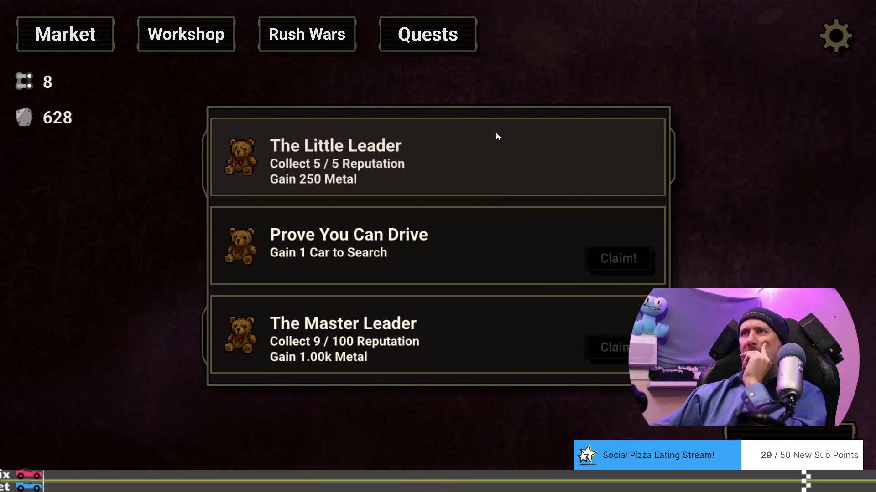
left_click(184, 36)
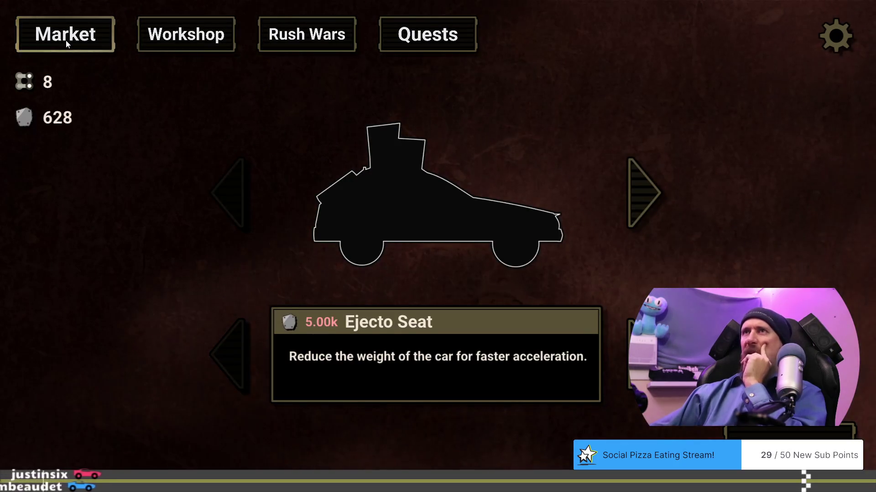
left_click(304, 37)
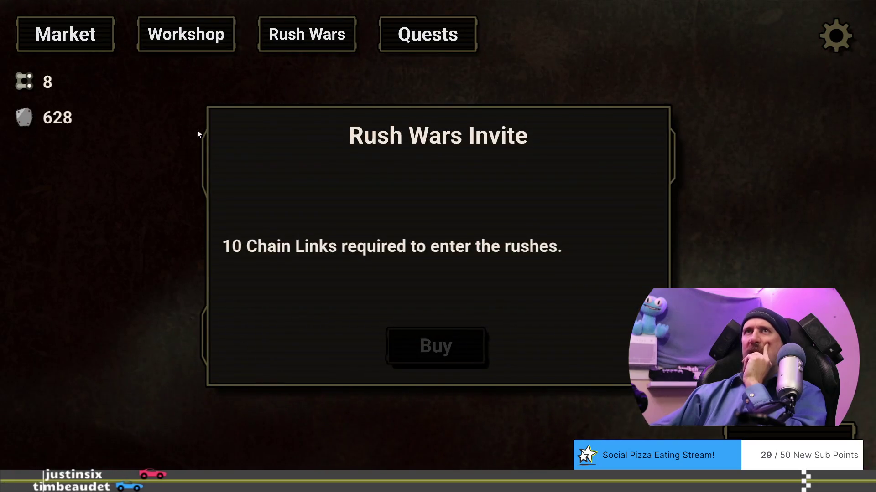
left_click(71, 41)
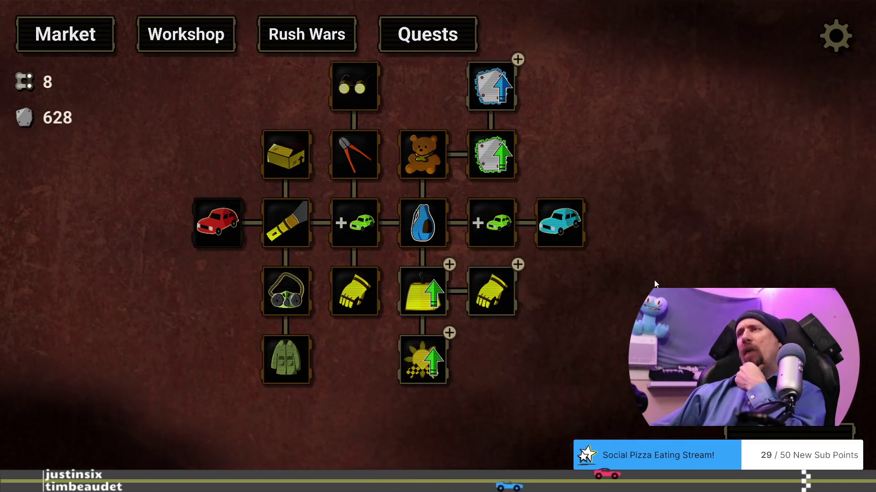
left_click(319, 41)
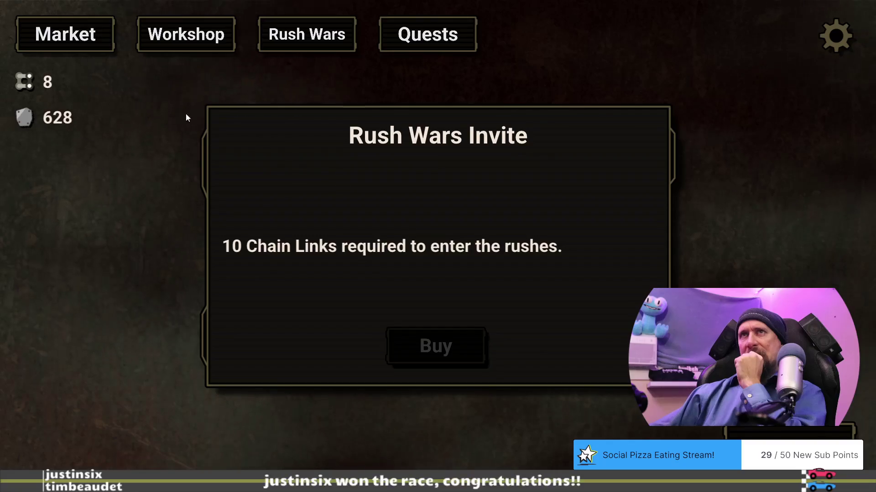
left_click(79, 41)
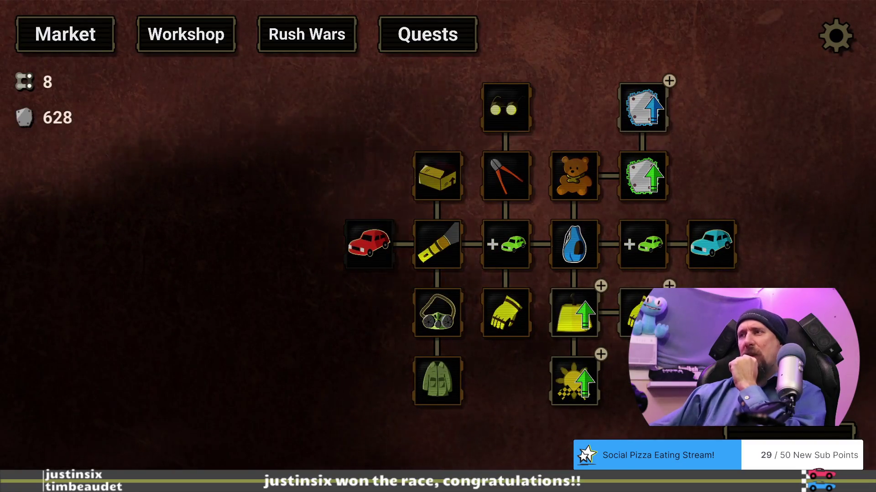
left_click_drag(739, 375, 558, 397)
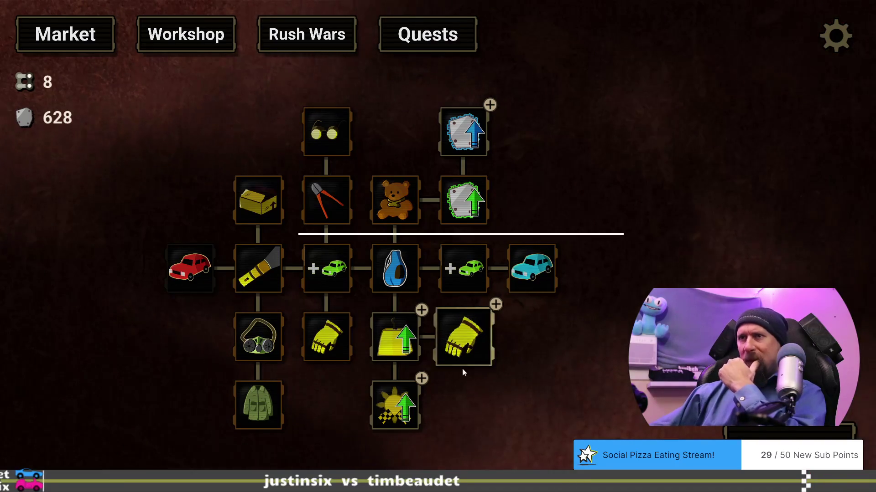
left_click_drag(588, 342, 539, 307)
mouse_move(485, 227)
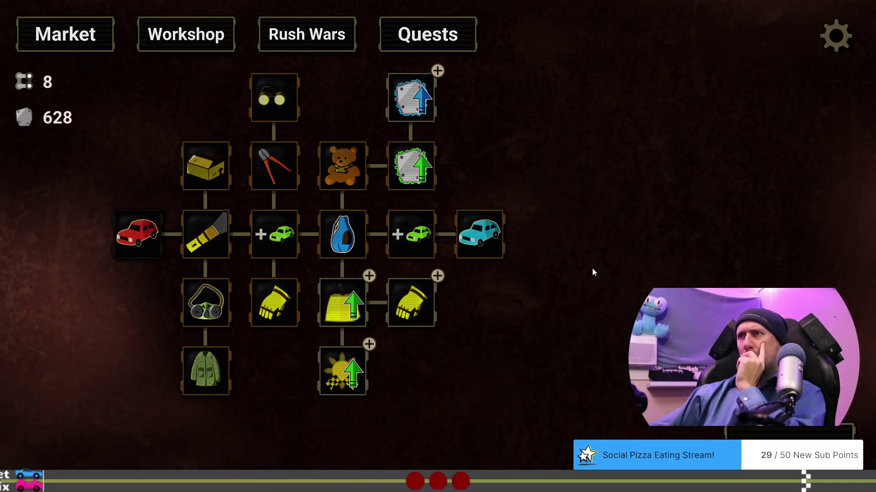
left_click_drag(592, 268, 626, 246)
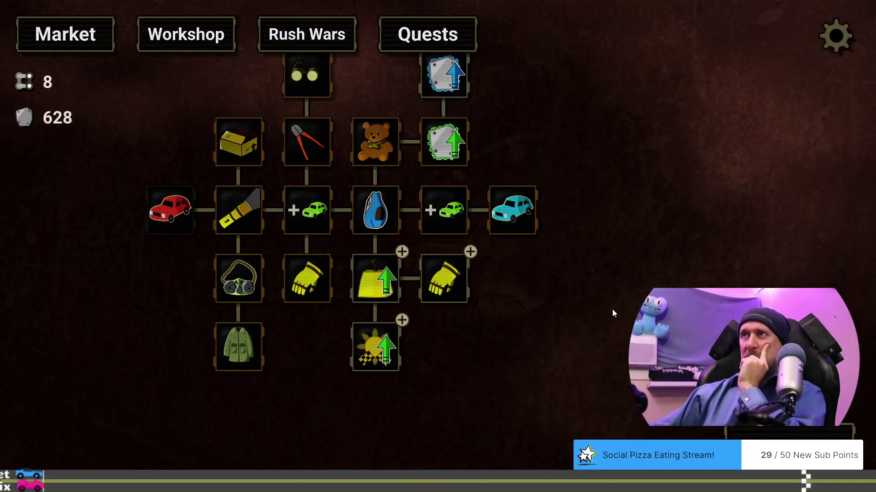
left_click_drag(612, 311, 650, 344)
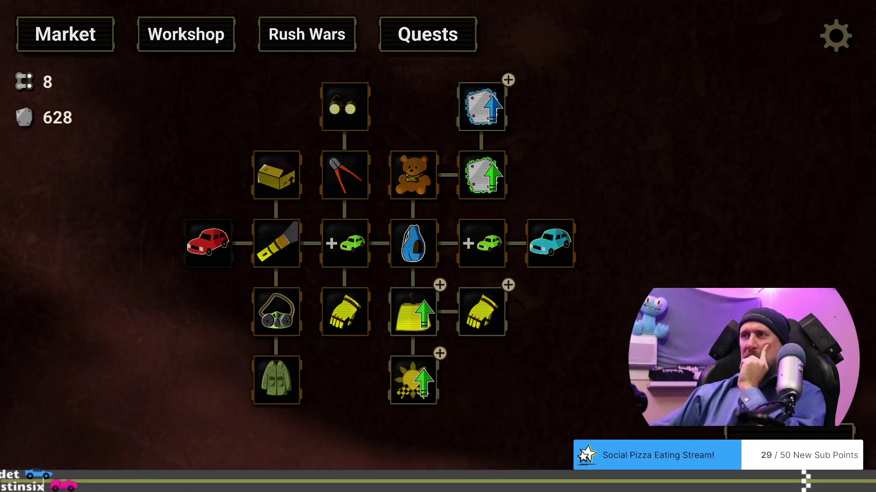
mouse_move(479, 322)
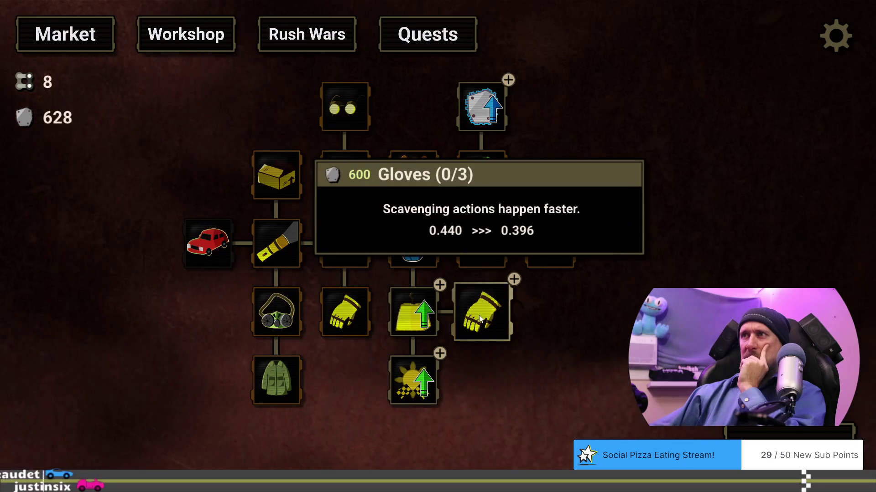
mouse_move(422, 375)
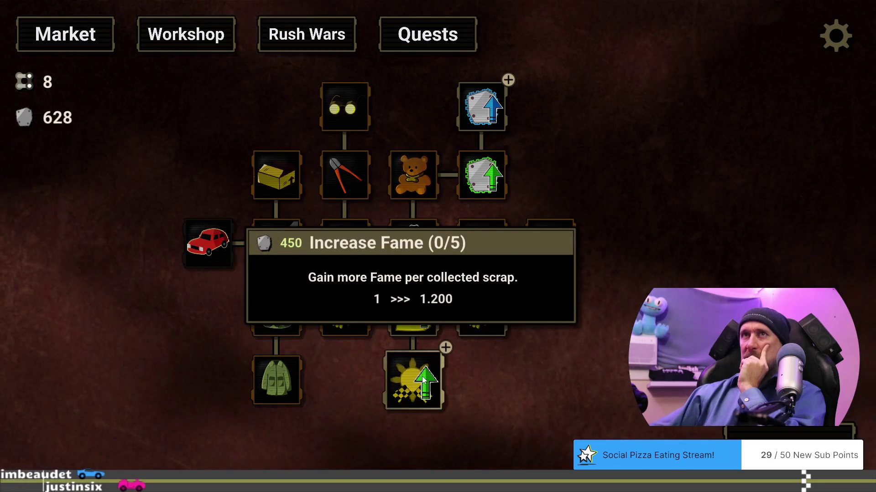
mouse_move(484, 129)
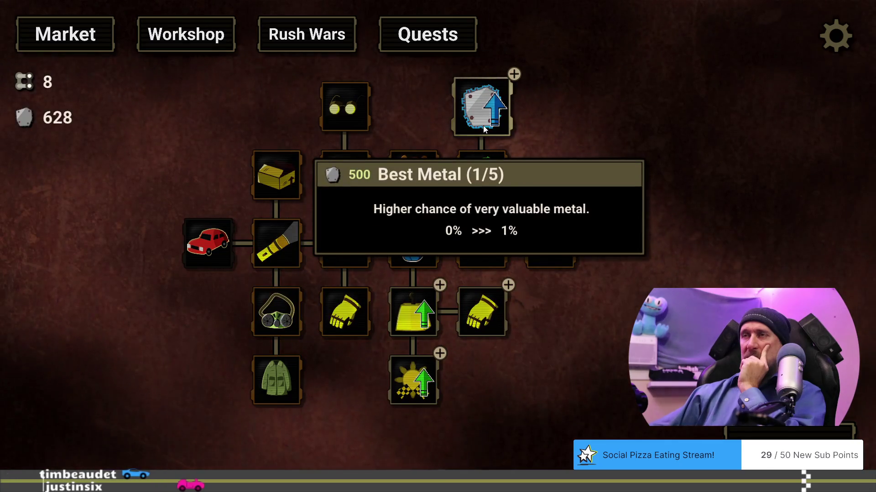
mouse_move(409, 319)
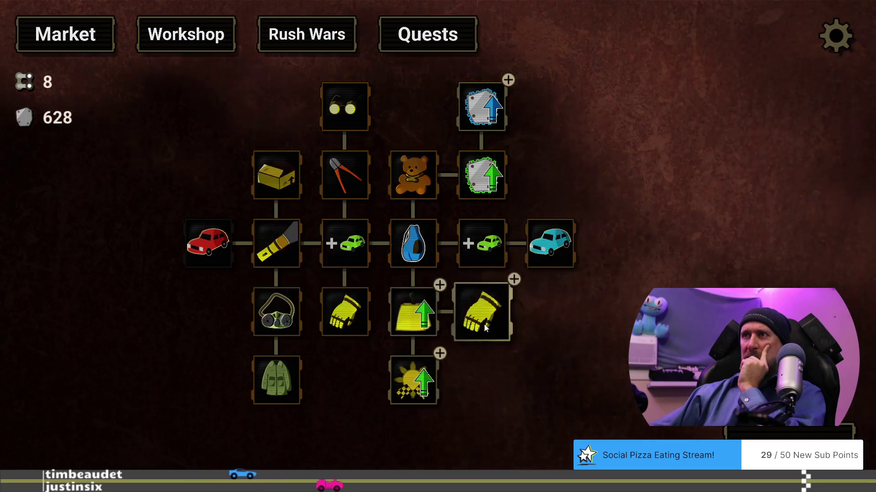
mouse_move(504, 96)
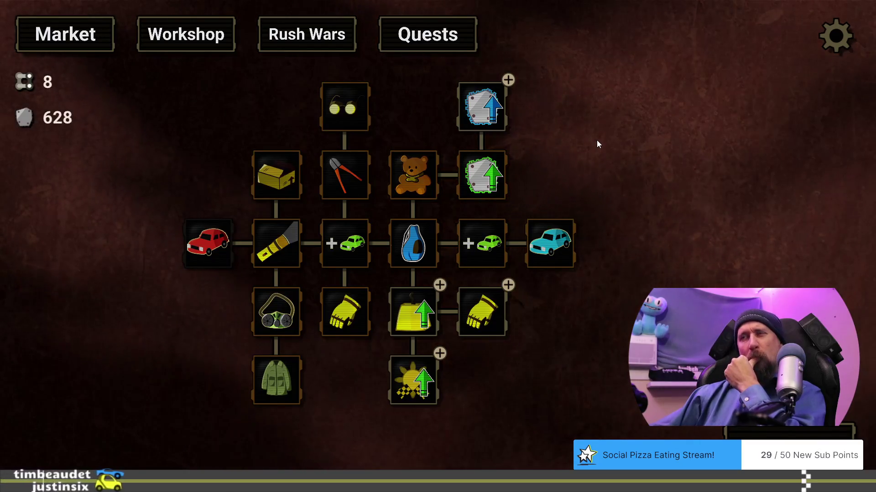
Start a supply run with Space and let it finish with 0 metal and +0 fame.
key("space")
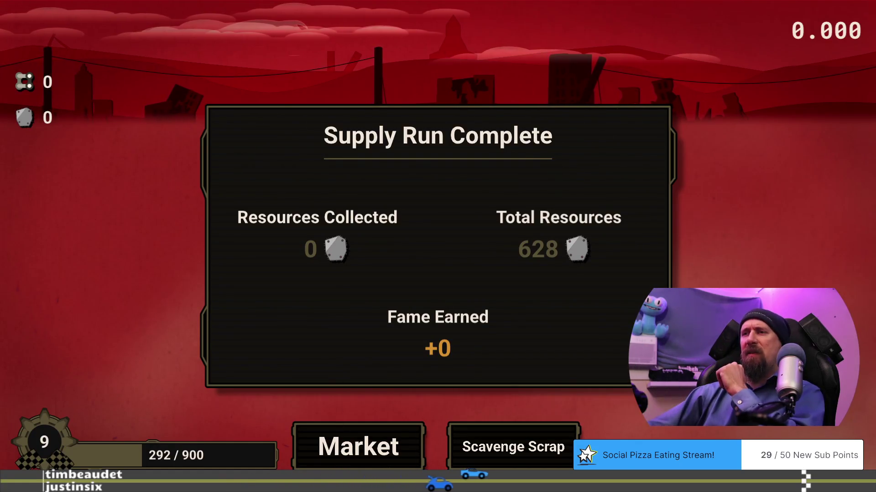
Leave the run summary for the Market tree and pan it left and up.
left_click(359, 446)
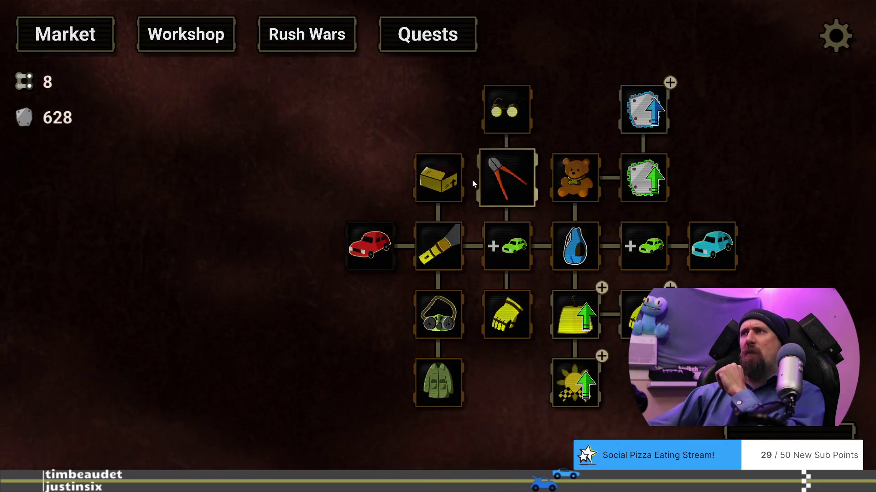
mouse_move(521, 323)
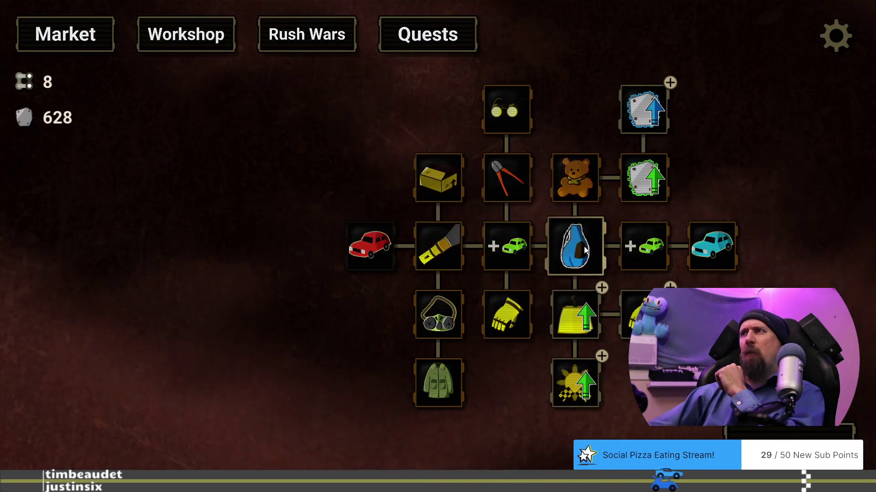
mouse_move(571, 176)
left_mouse_down()
mouse_move(526, 156)
mouse_move(489, 154)
left_mouse_up()
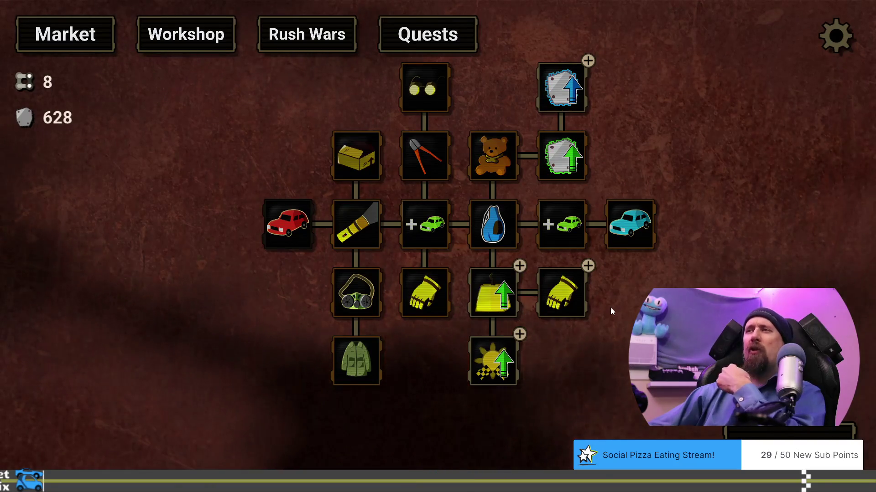
left_click_drag(614, 292, 561, 289)
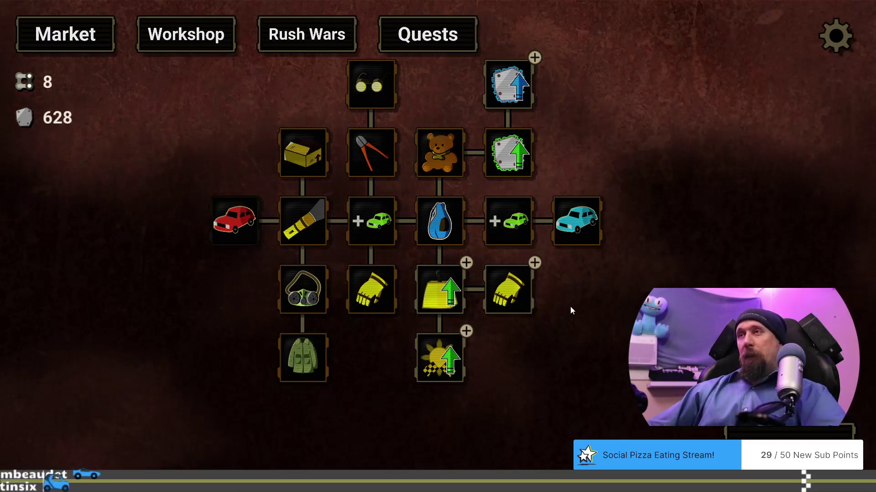
Quit the game to Visual Studio and switch to the rusty_racer_design_scratch_pad document.
key("Escape")
key("Escape")
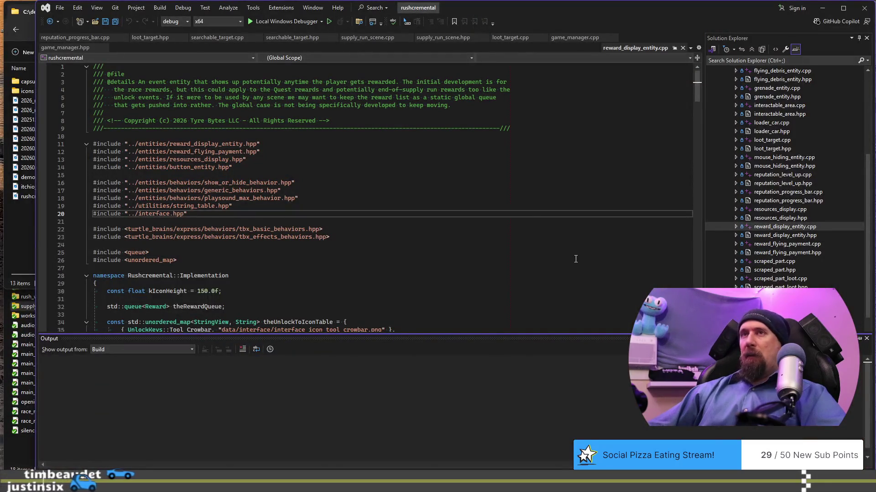
left_click(428, 201)
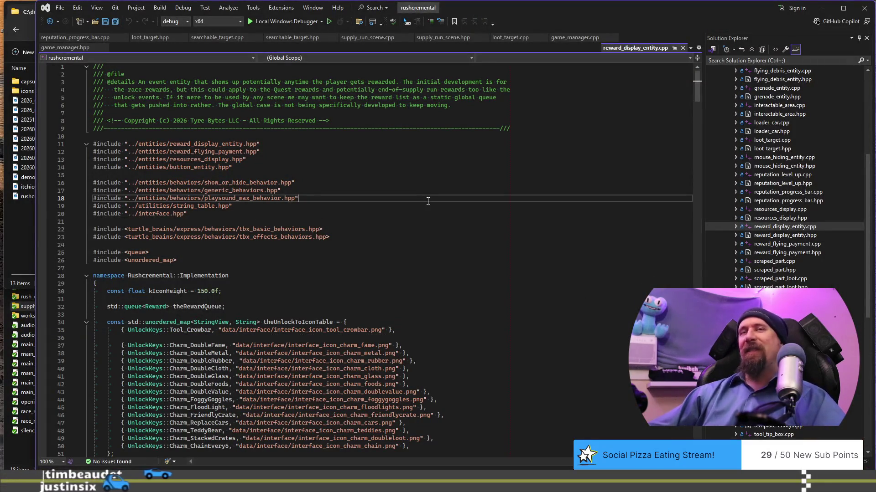
key("alt+Tab")
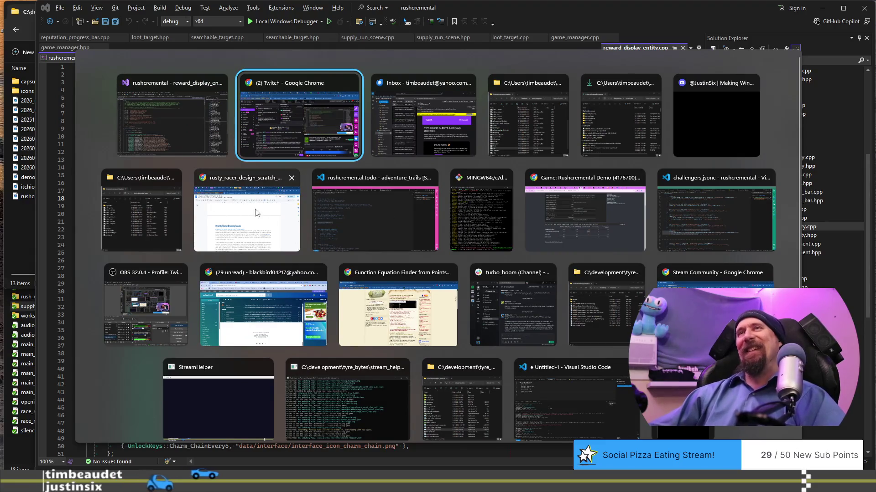
left_click(259, 224)
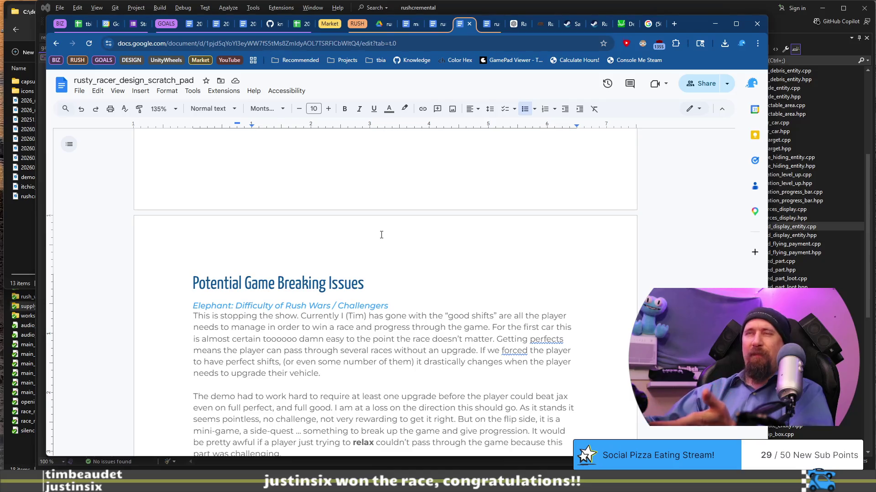
Select and reread the first Elephant ideas list, then clear the selection.
scroll(381, 235, "down", 2)
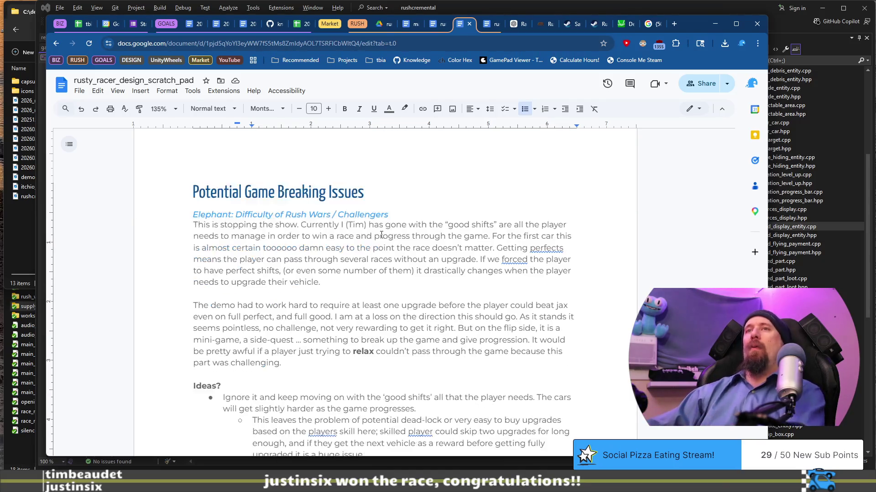
mouse_move(154, 213)
left_mouse_down()
mouse_move(294, 225)
mouse_move(478, 340)
left_mouse_up()
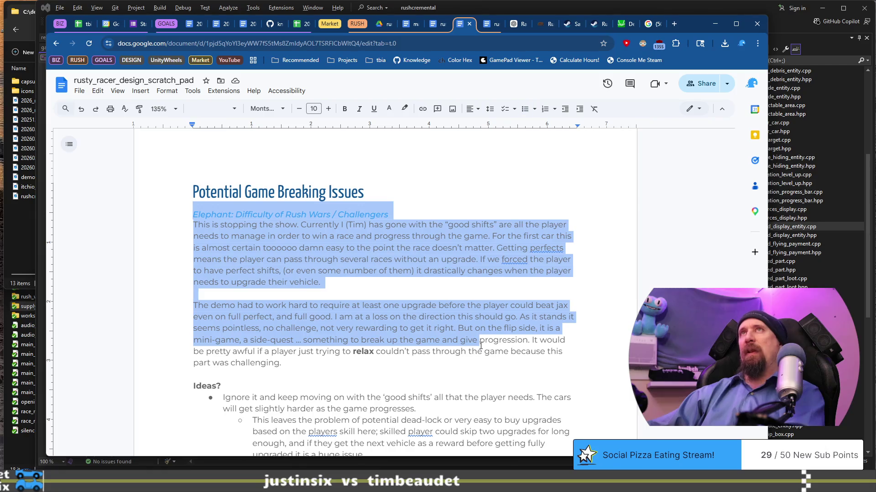
scroll(481, 345, "down", 1)
left_click(481, 347)
mouse_move(146, 191)
left_mouse_down()
mouse_move(274, 191)
mouse_move(365, 372)
mouse_move(456, 360)
mouse_move(455, 344)
mouse_move(456, 364)
left_mouse_up()
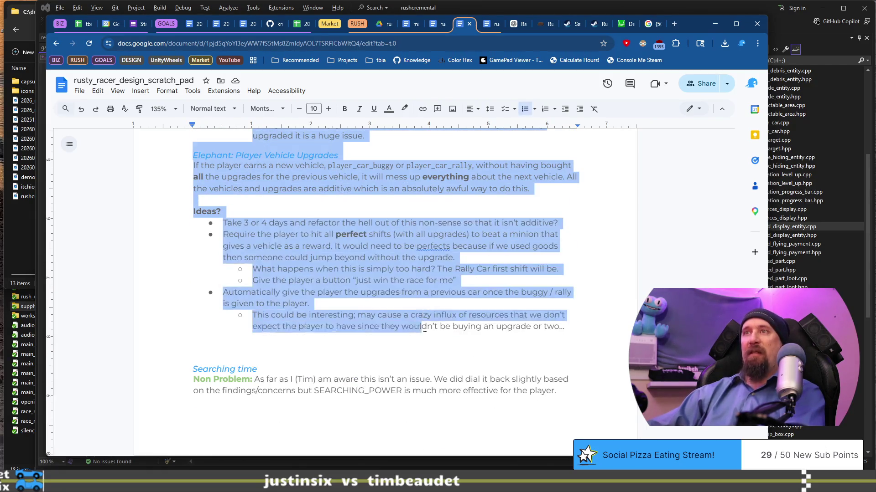
scroll(297, 319, "up", 2)
left_click(295, 325)
Select and reread the Elephant: Player Vehicle Upgrades ideas, including the "just win the race for me" note.
left_click_drag(218, 267, 503, 332)
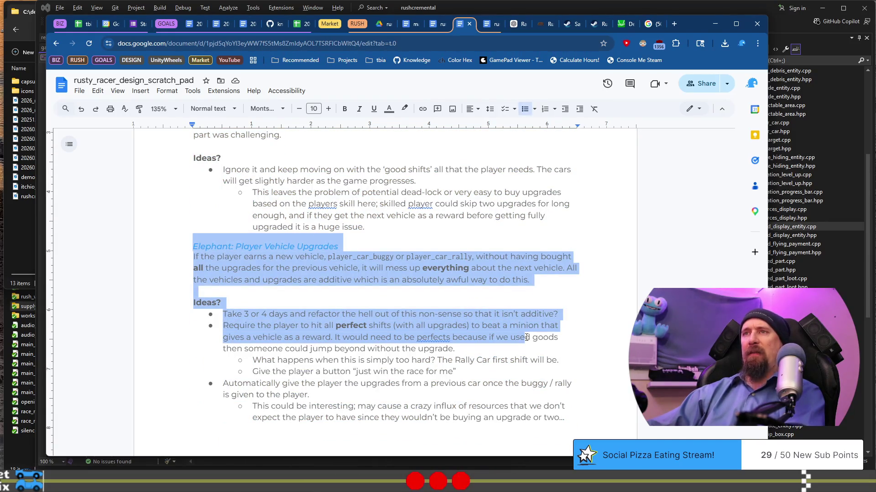
scroll(456, 360, "up", 4)
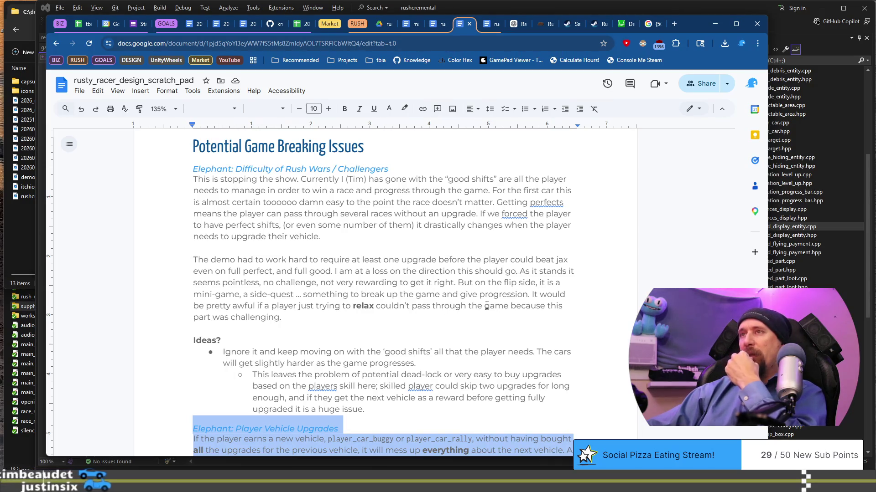
scroll(487, 310, "down", 1)
scroll(488, 321, "down", 4)
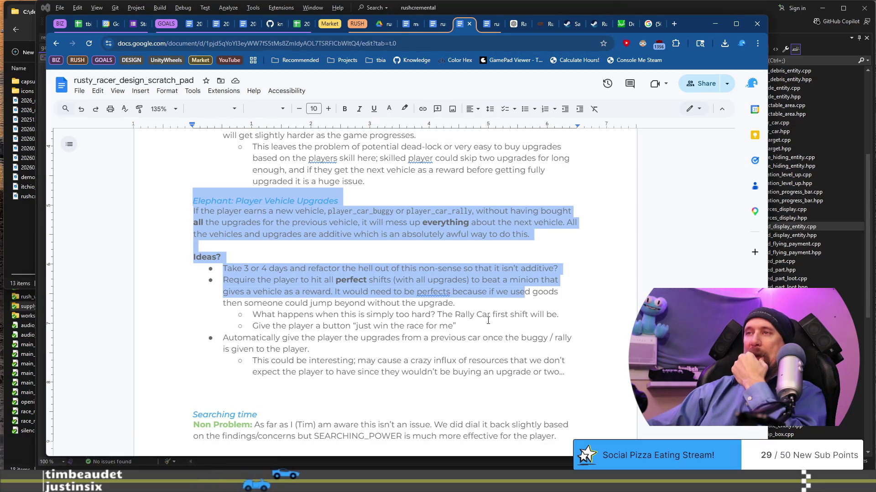
left_click(568, 382)
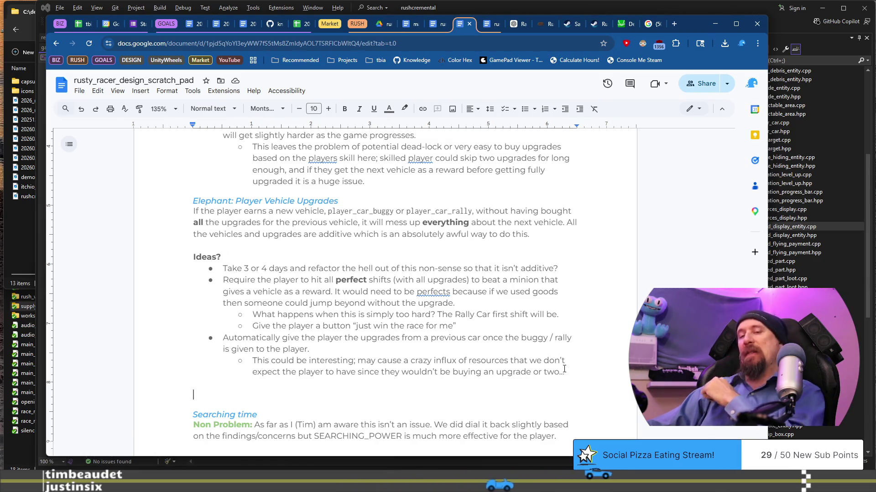
key("alt+Tab")
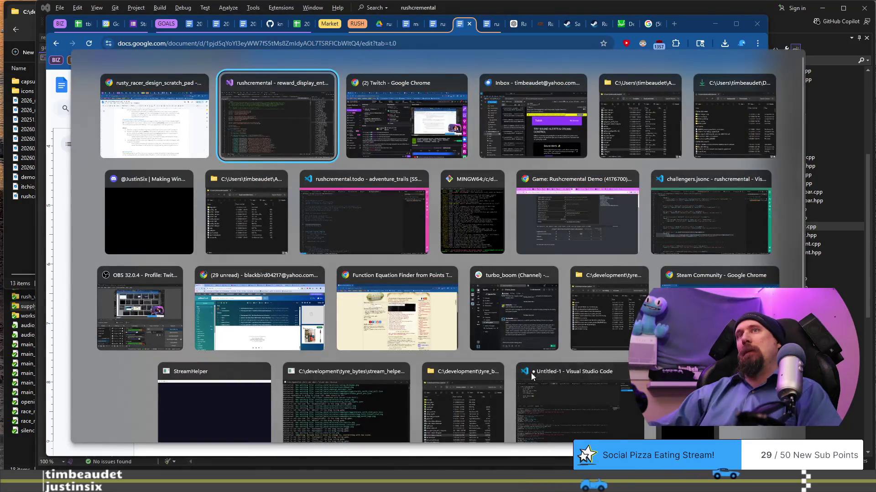
Look over challengers.jsonc in VS Code, then build and launch the game from Visual Studio with F5.
left_click(677, 246)
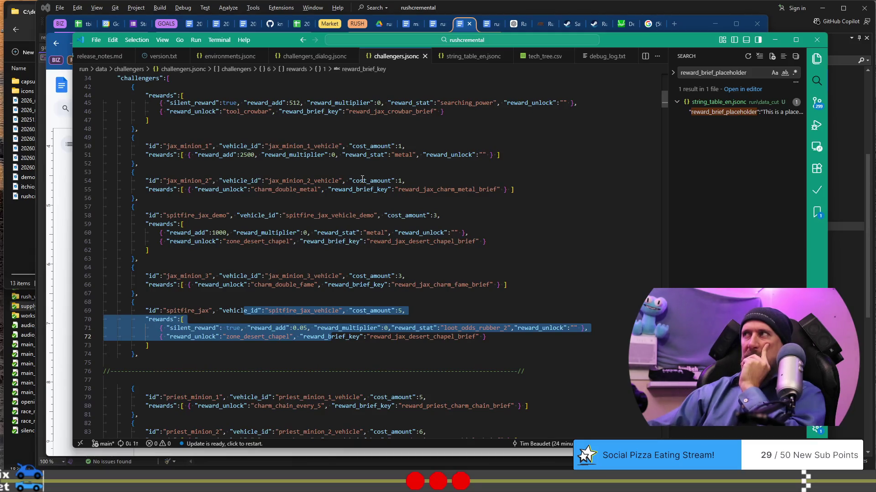
left_click(554, 6)
key("F5")
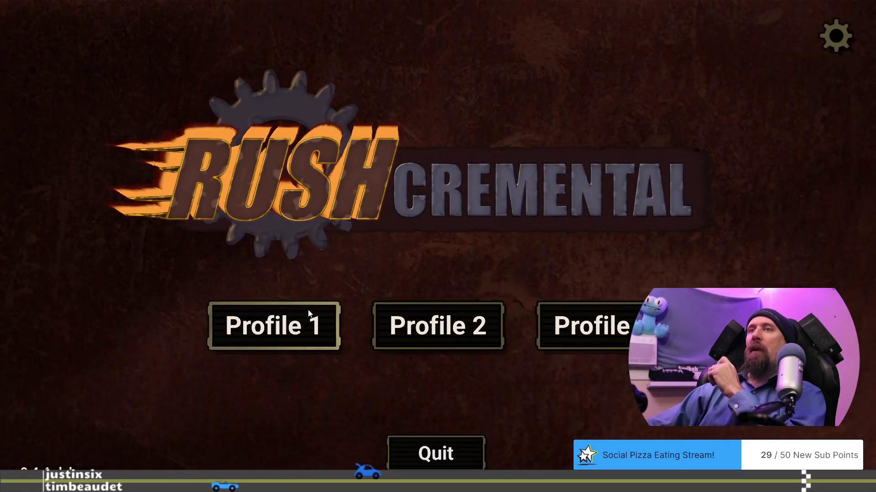
Load Profile 1 in the Workshop and cycle through the dune buggy, sedan and tall-roofed car.
left_click(308, 313)
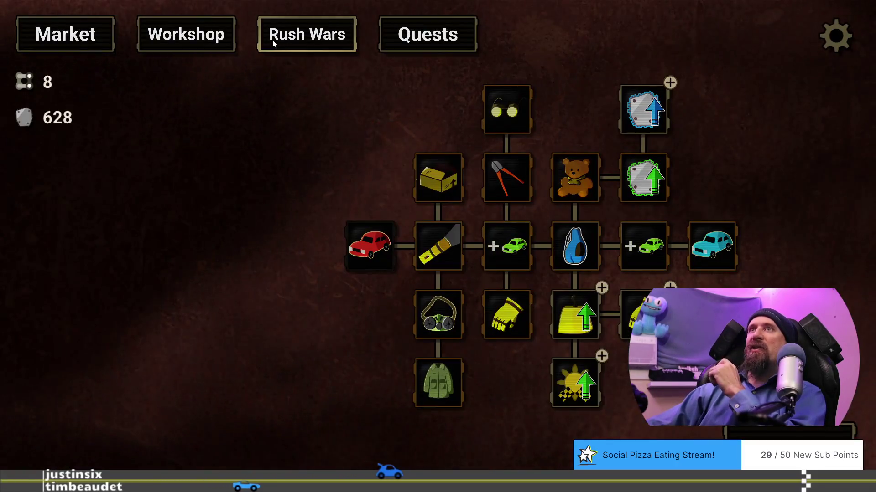
left_click(217, 37)
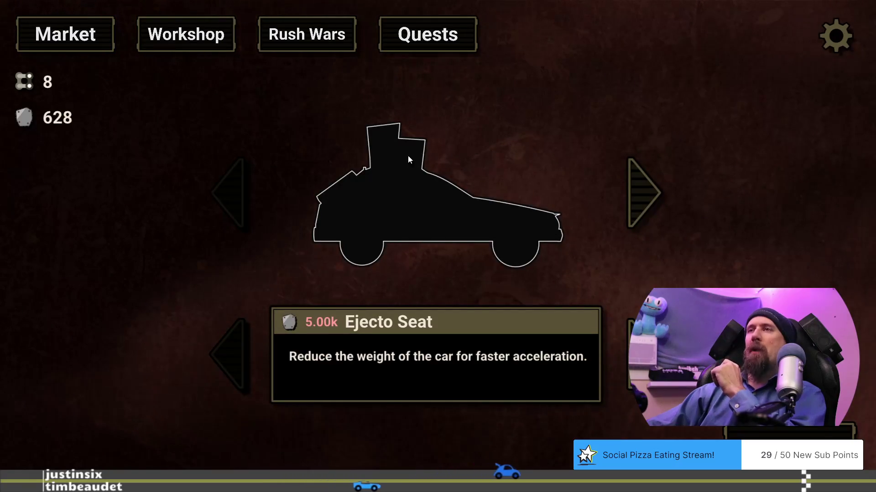
left_click(655, 195)
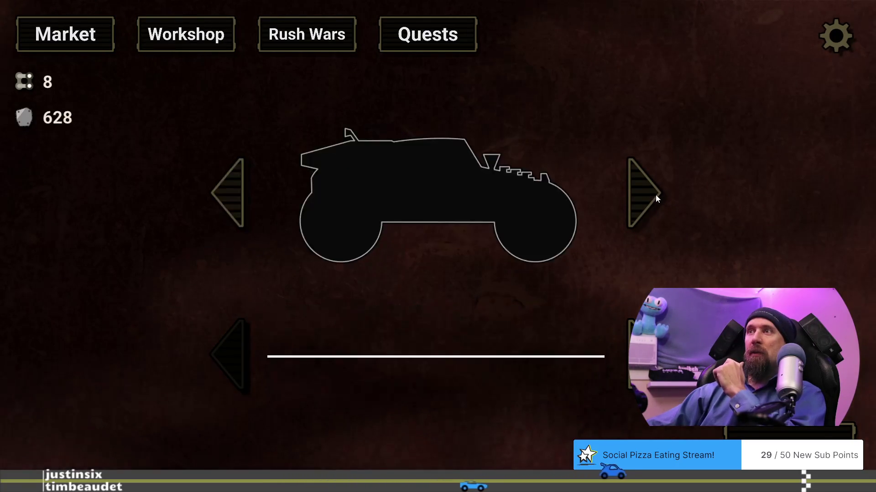
left_click(648, 198)
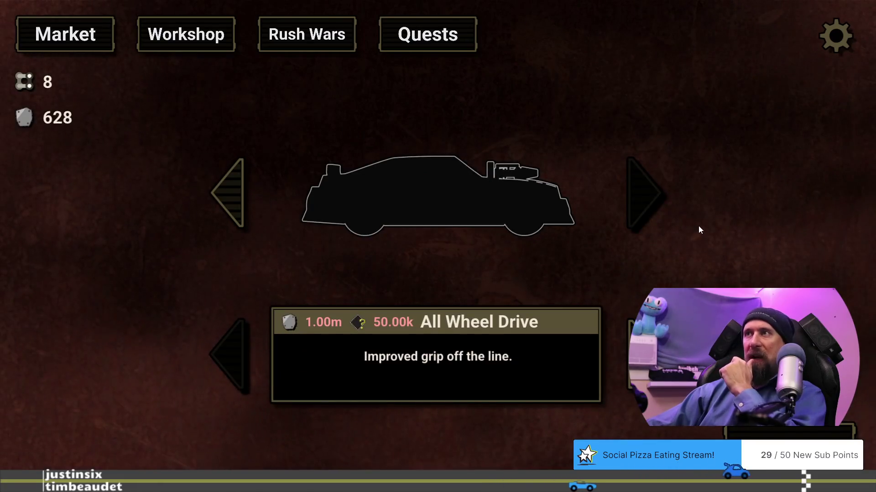
left_click(234, 203)
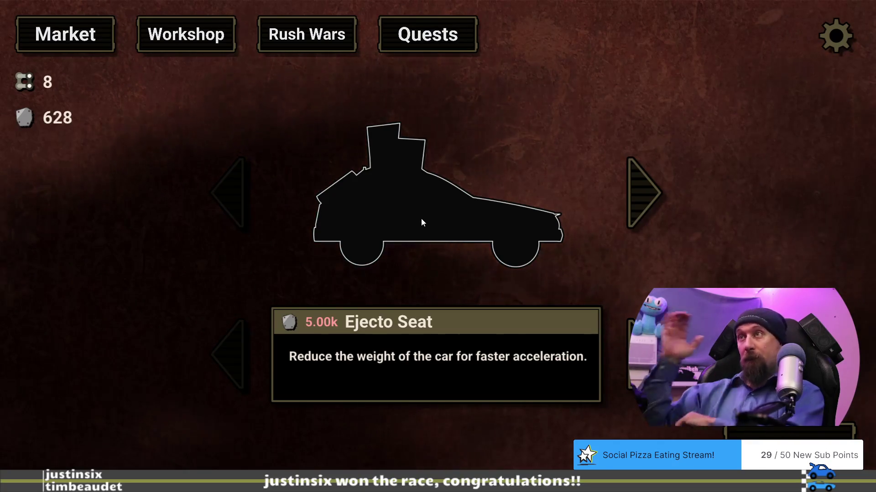
left_click(636, 194)
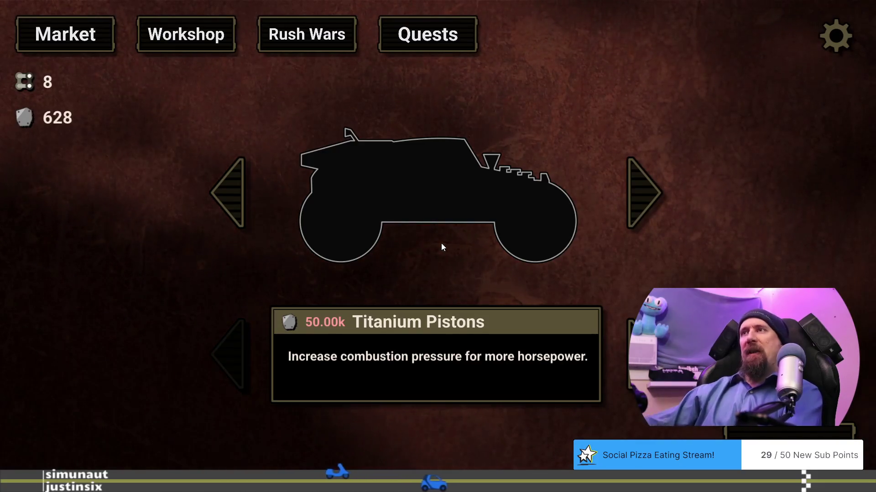
Page through the tall-roofed car's upgrade cards, comparing the buggy's Titanium Pistons, up to High Performance Clutch.
left_click(234, 194)
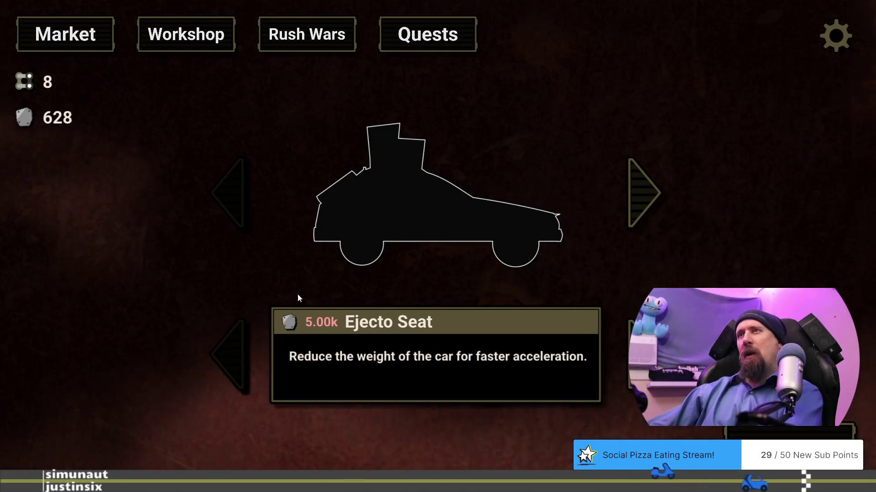
left_click(638, 356)
left_click(638, 355)
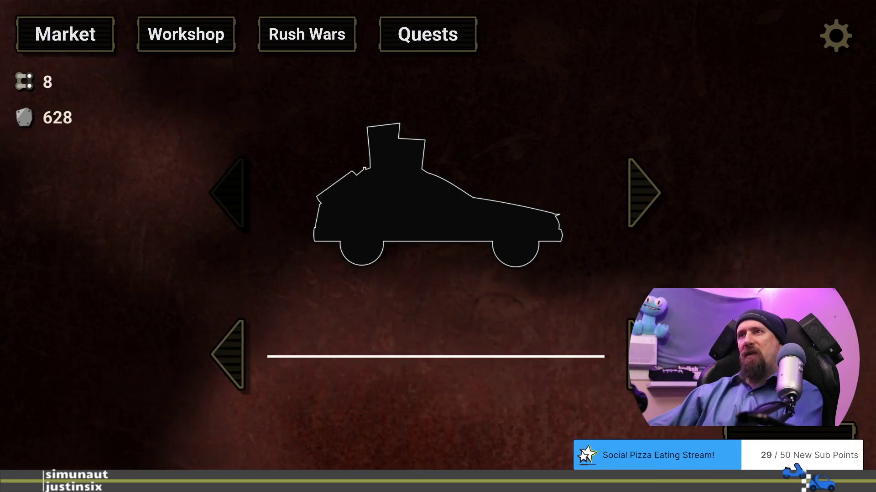
left_click(634, 203)
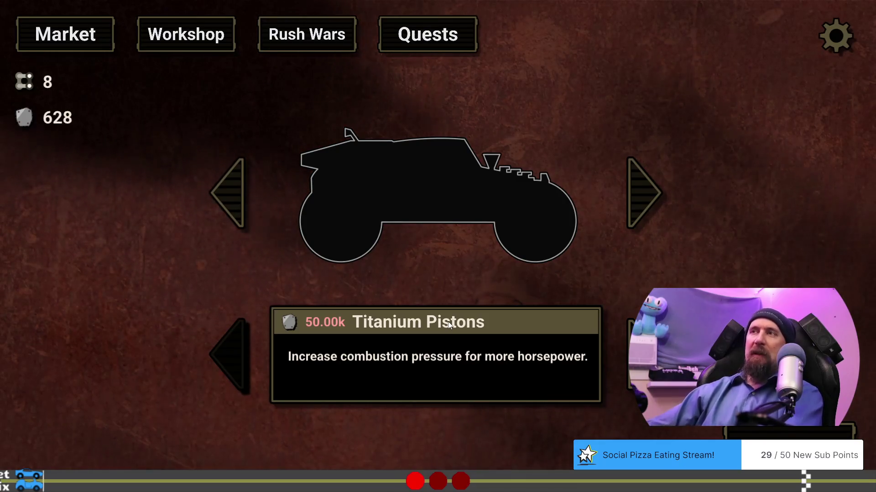
left_click(236, 189)
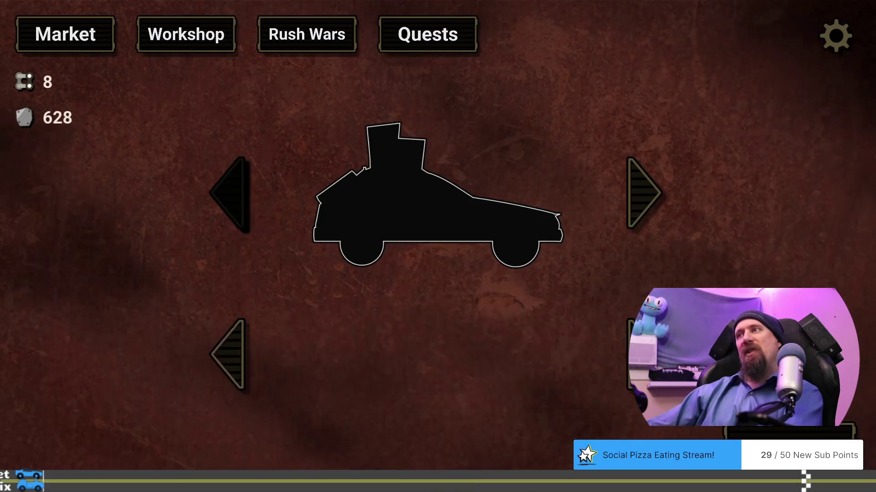
left_click(228, 355)
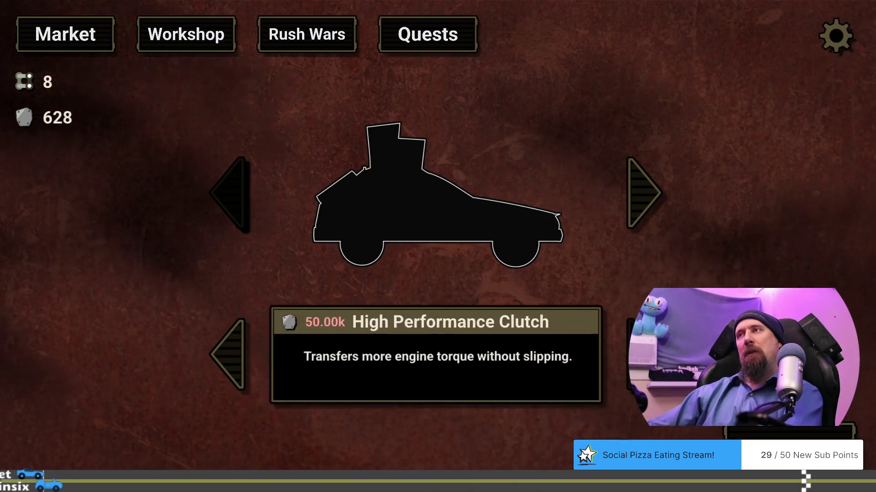
Check the buggy again, return the tall-roofed car to High Performance Clutch, and leave the Workshop.
left_click(639, 210)
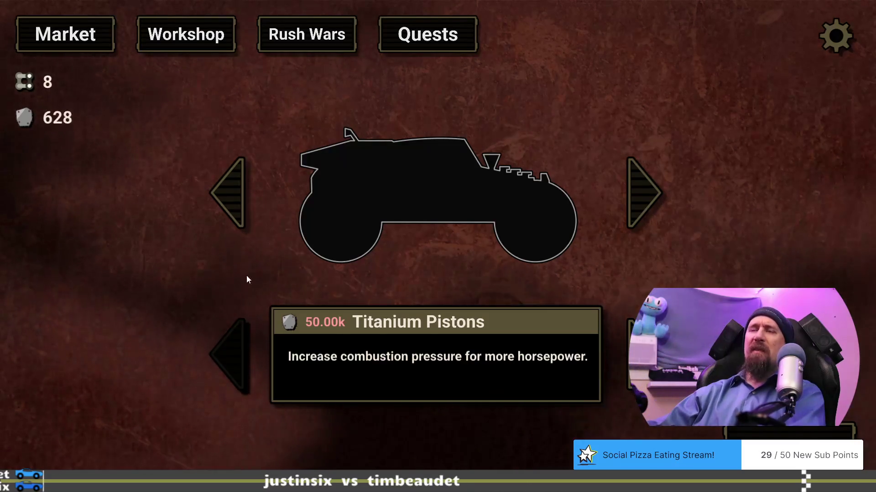
left_click(242, 218)
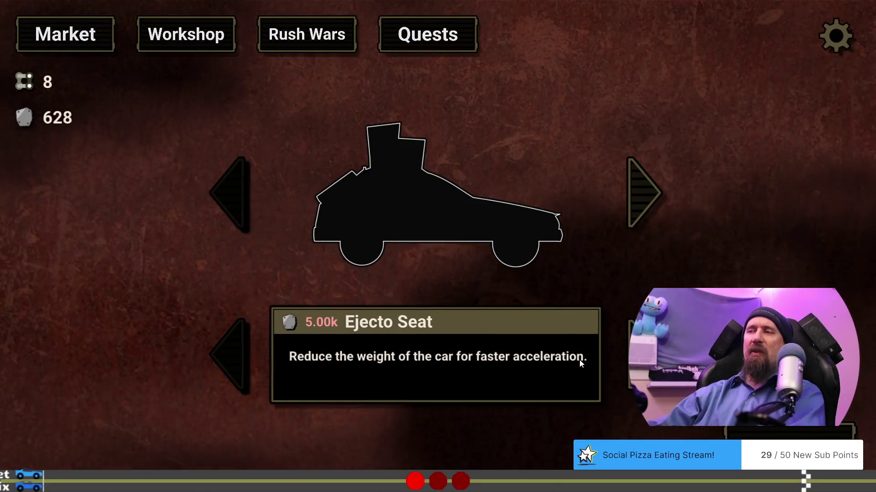
key("Right")
key("Right")
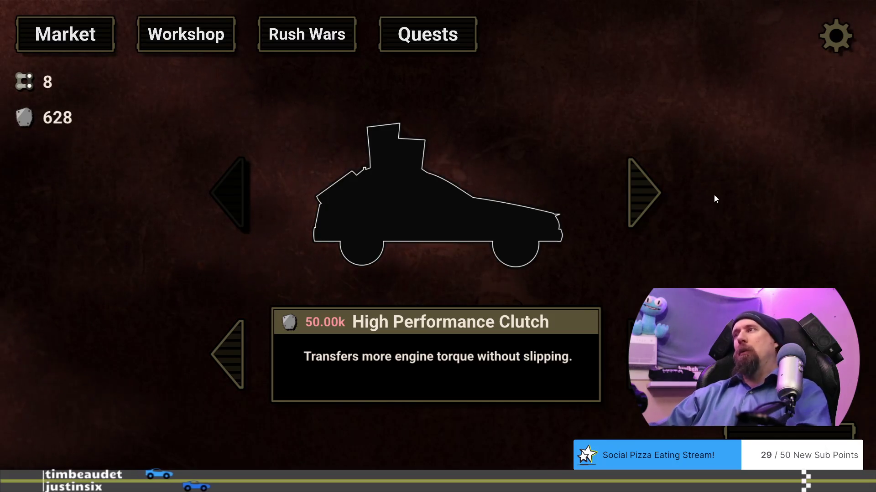
key("Escape")
key("Escape")
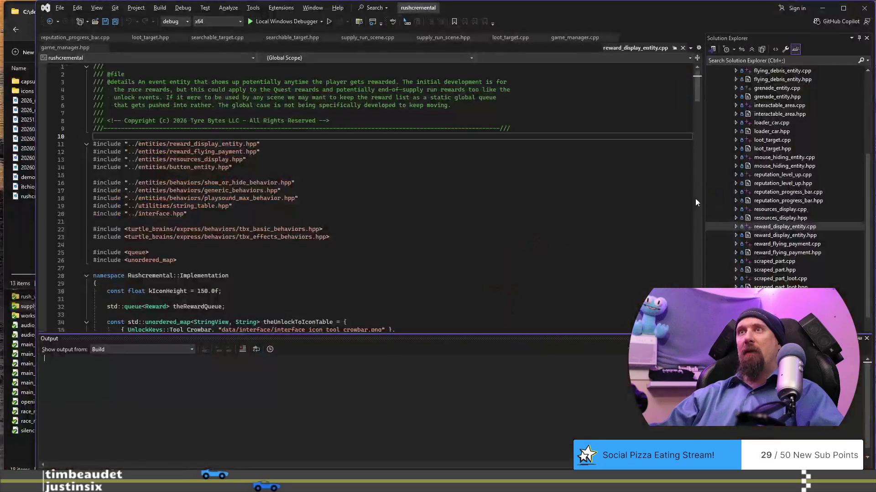
Return to the rusty_racer_design_scratch_pad doc and scroll to the Ideas lists.
key("alt+Tab")
key("alt+Tab")
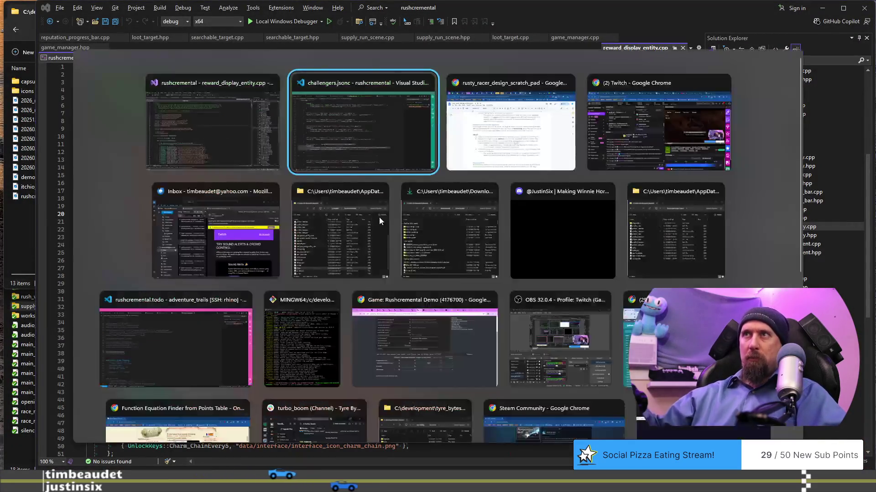
scroll(356, 214, "up", 7)
scroll(270, 240, "down", 4)
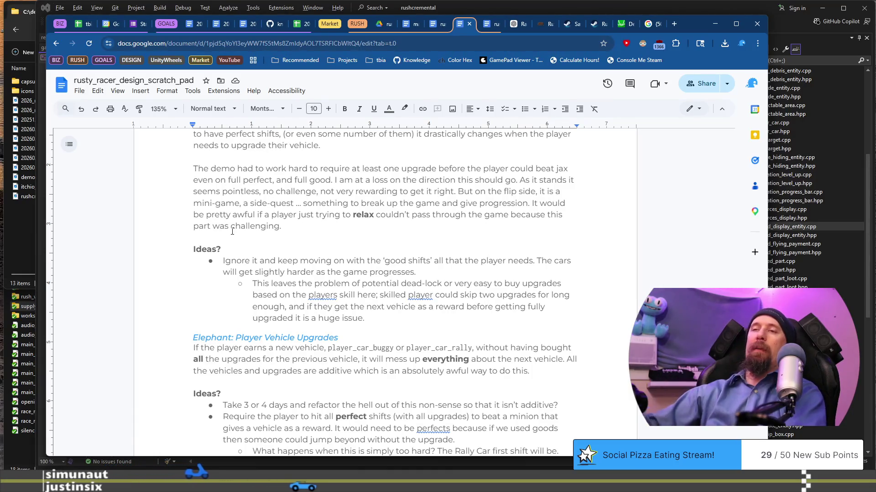
scroll(234, 225, "down", 1)
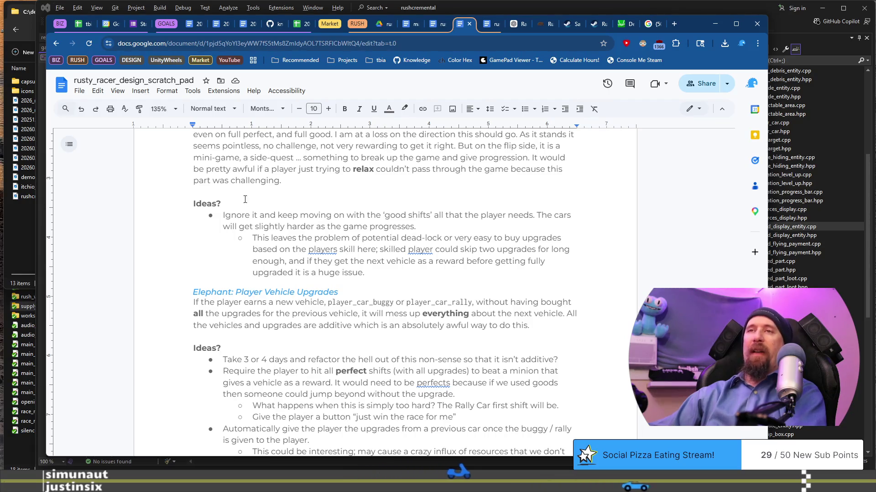
left_click(377, 276)
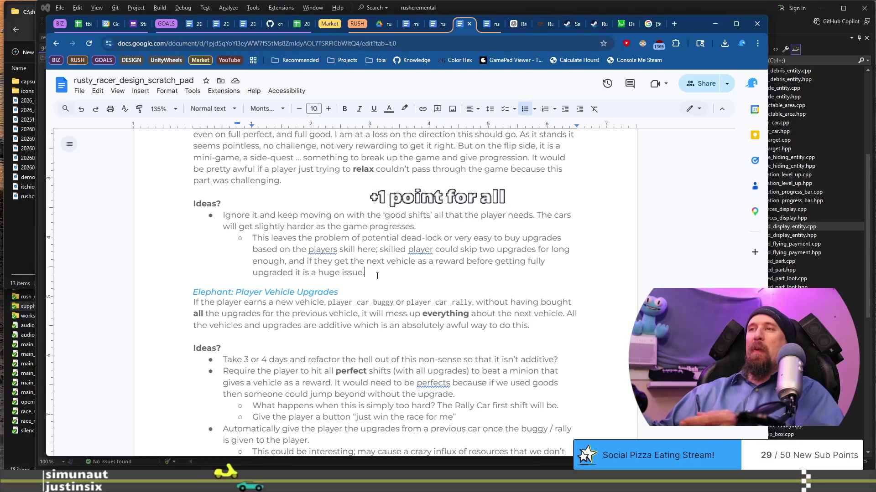
left_click(346, 343)
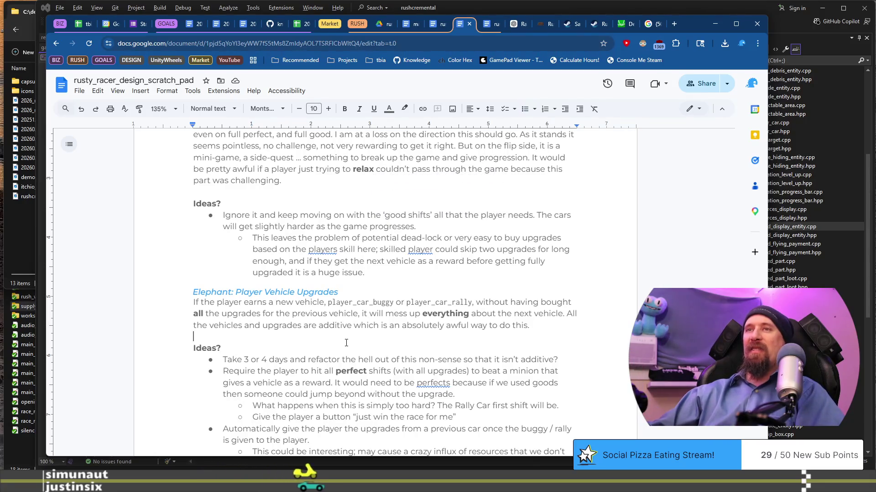
key("Return")
type("Just work.")
key("shift+Home")
key("BackSpace")
key("BackSpace")
key("BackSpace")
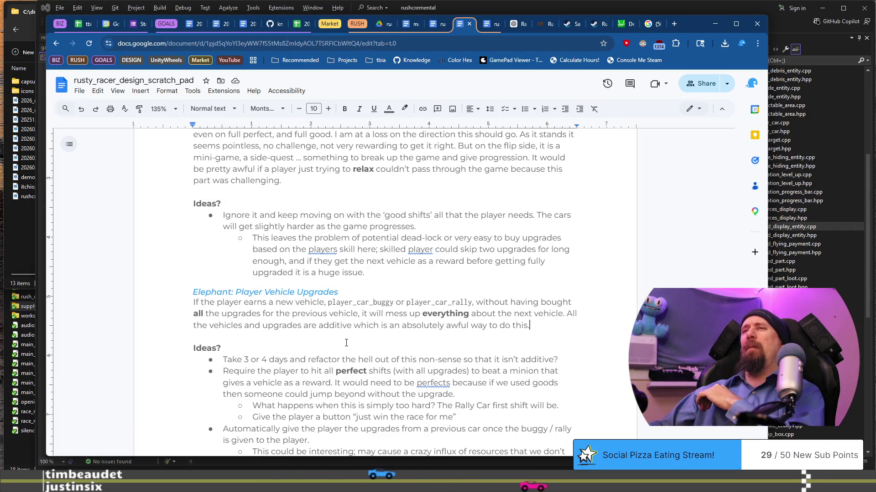
left_click_drag(221, 360, 479, 359)
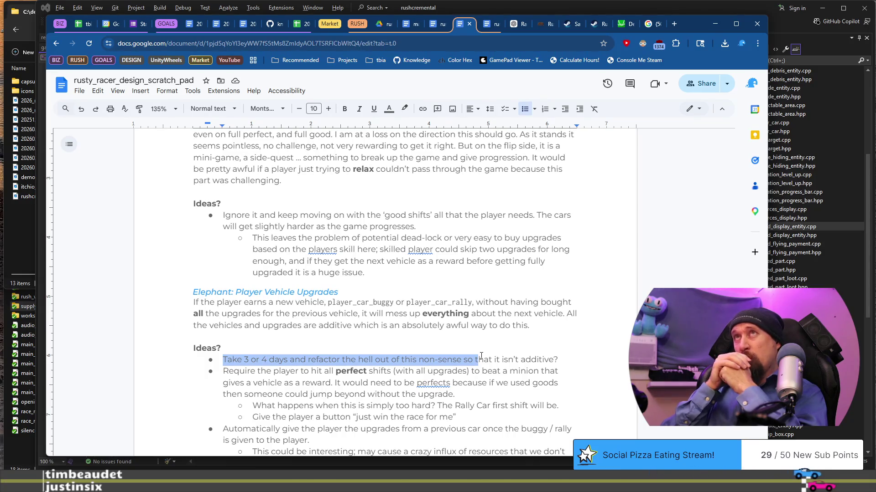
Add a second upgrade idea: take 3 or 4 days changing upgrades to force buying the car.
scroll(394, 261, "down", 4)
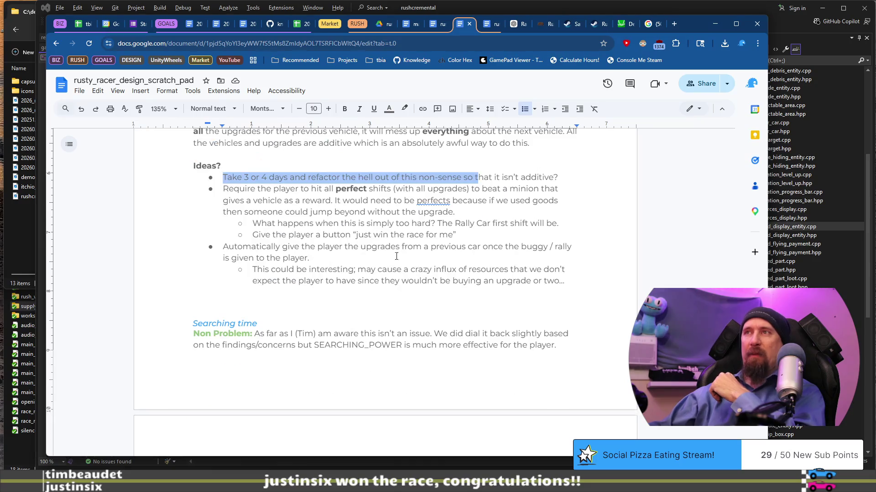
left_click(565, 176)
key("Return")
key("Up")
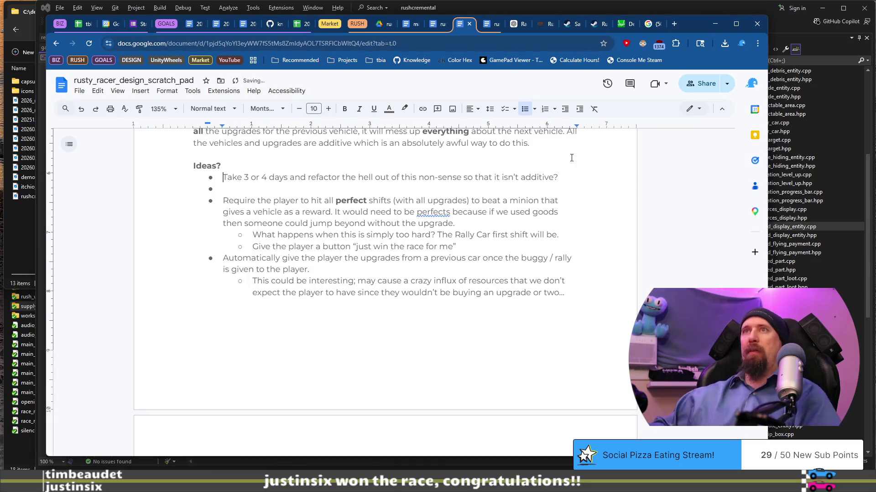
type("Take 3 or 4 days")
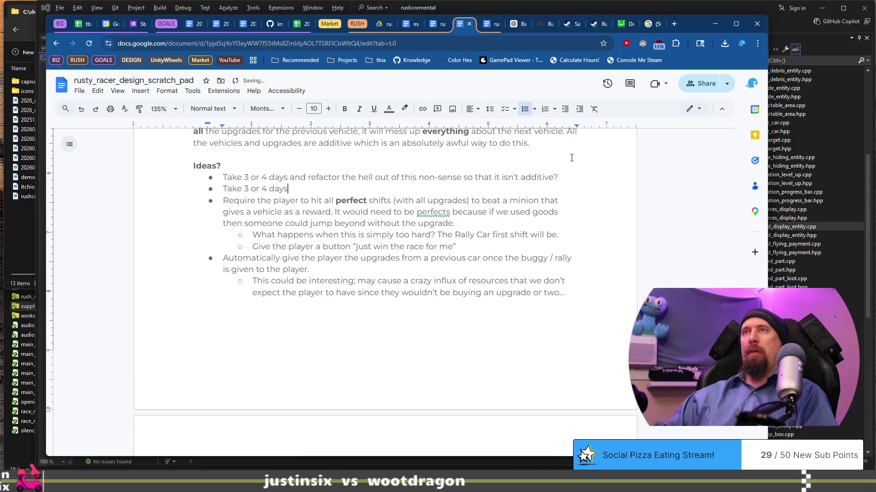
type("change upgrade to for")
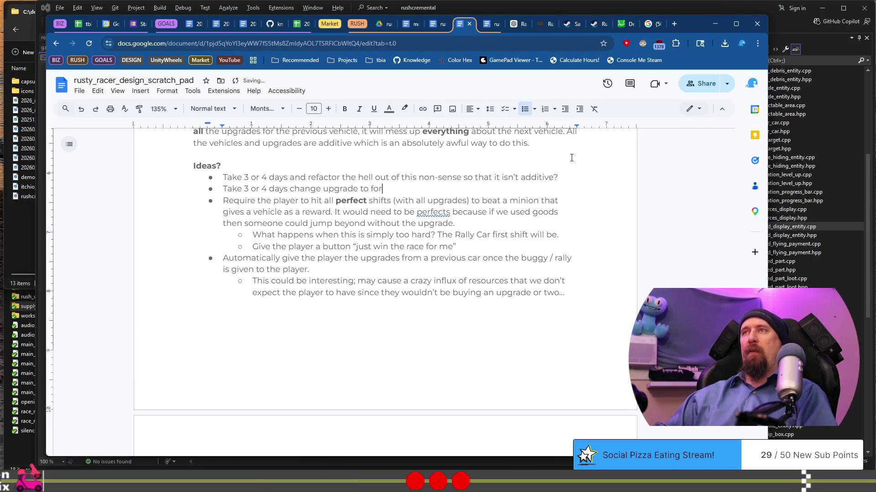
type("ce buy the car, and giv")
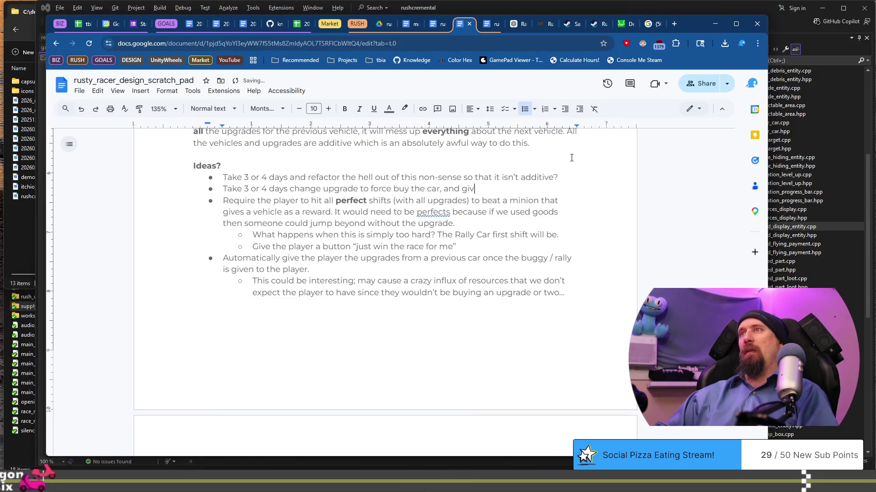
type("e some of the upg")
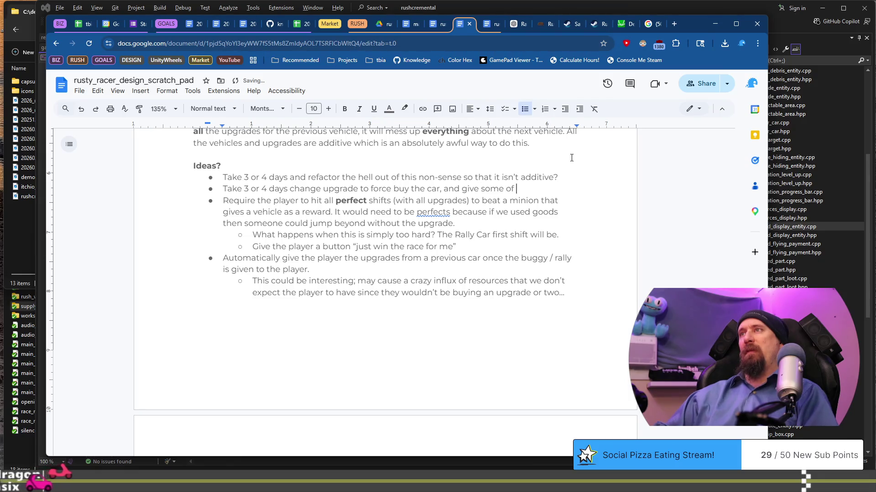
type("rades.")
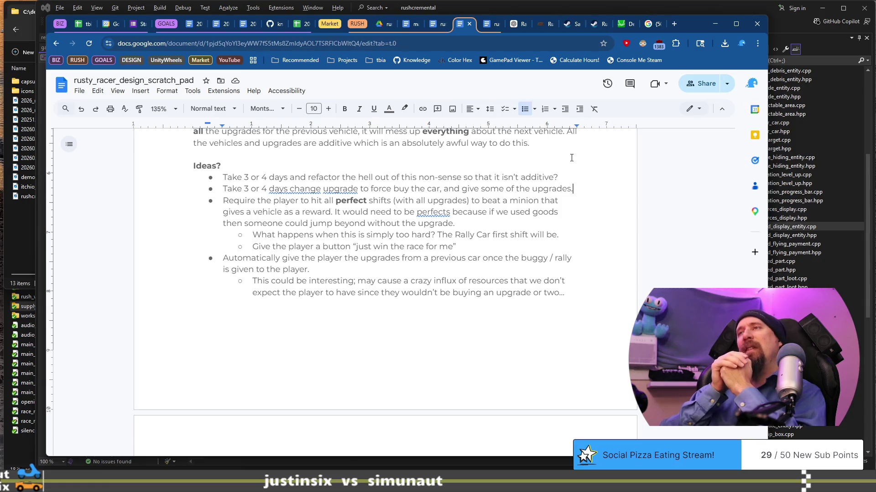
key("alt+Tab")
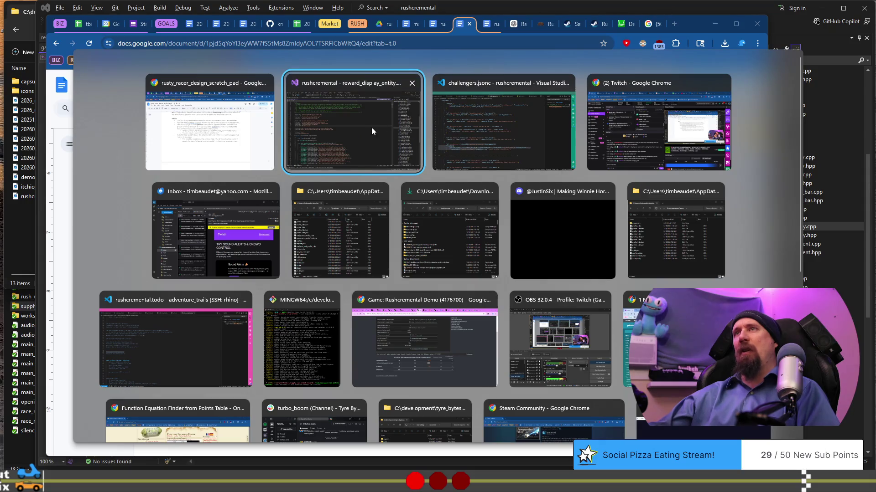
Run the game with F5, load Profile 1, view the Workshop via Rush Wars, then quit.
left_click(380, 161)
key("F5")
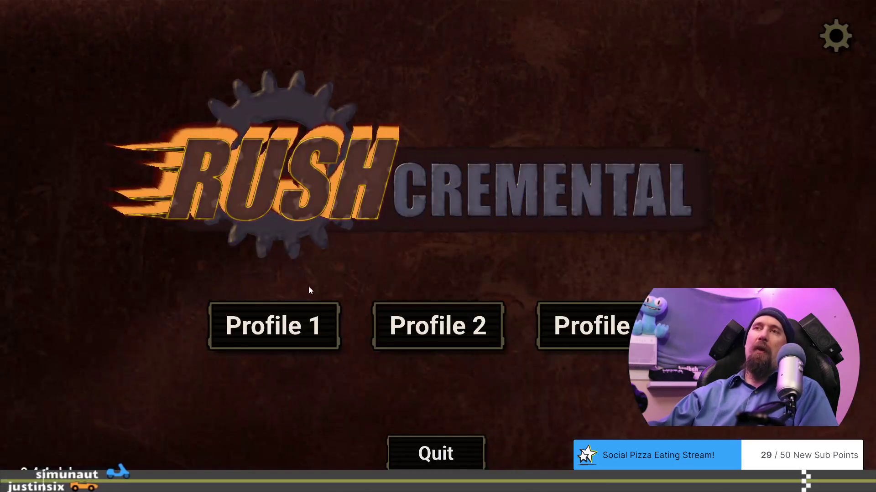
left_click(304, 308)
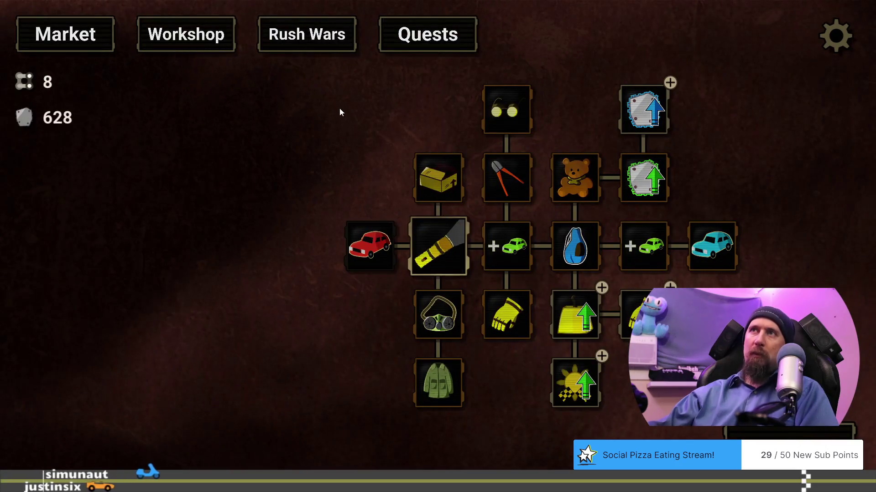
left_click(336, 40)
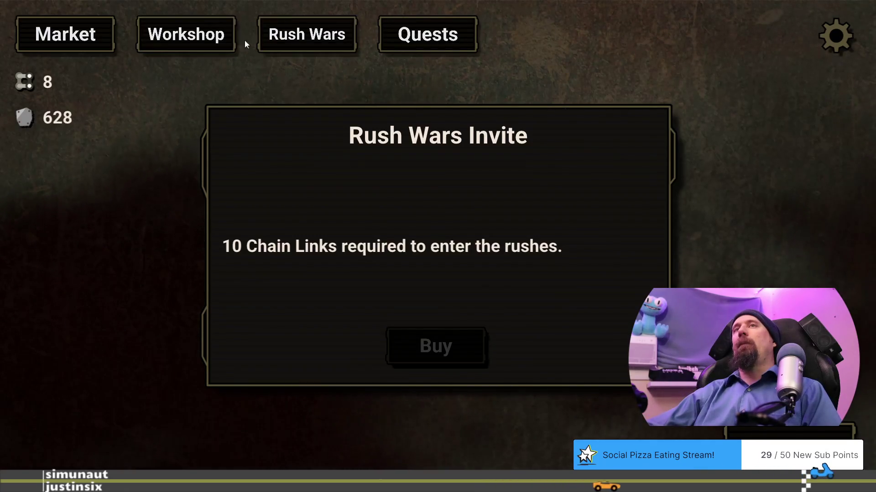
left_click(179, 40)
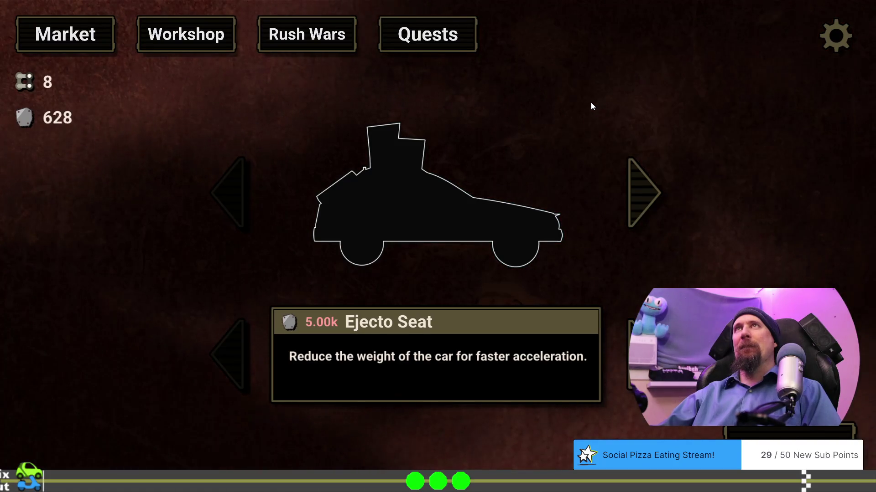
key("Escape")
key("Escape")
key("Escape")
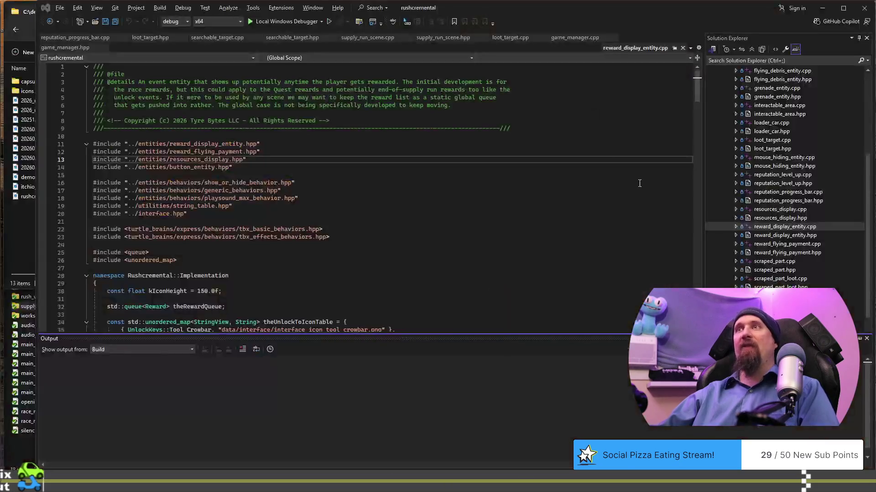
Return to the design scratch pad document and undo the last edit with Ctrl+Z.
key("alt+Tab")
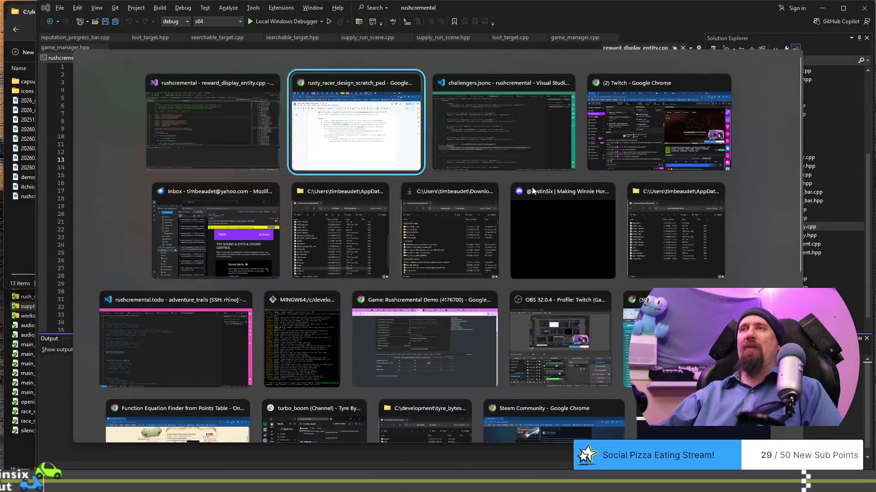
key("alt+Tab")
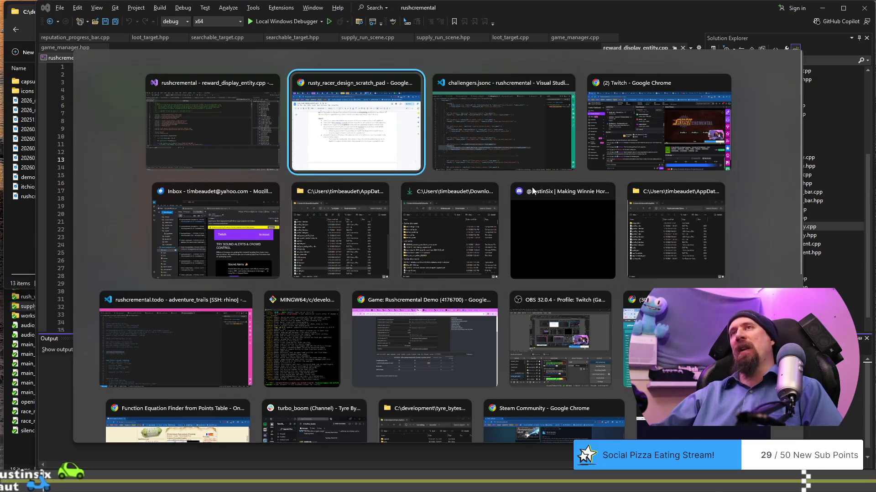
key("alt+shift+Tab")
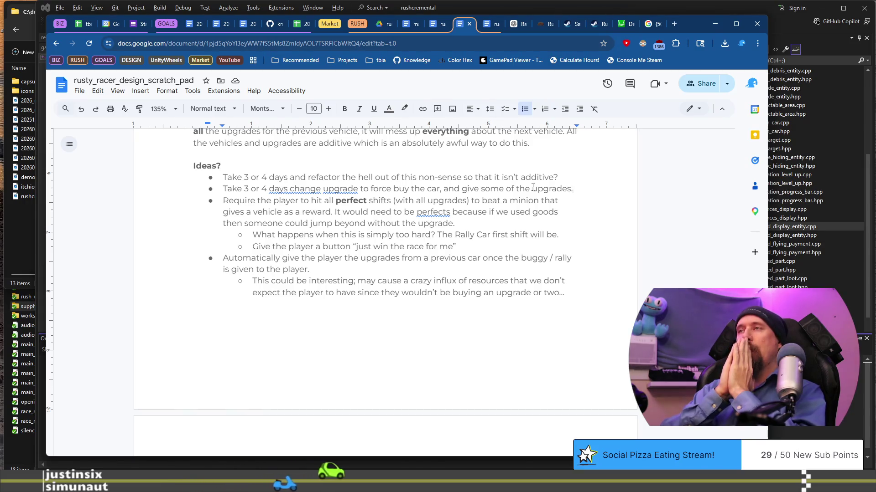
key("ctrl+z")
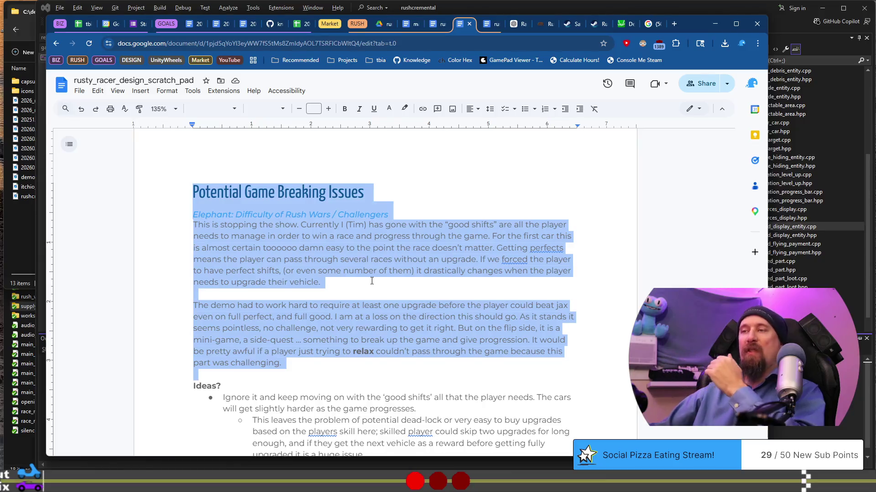
scroll(373, 285, "down", 2)
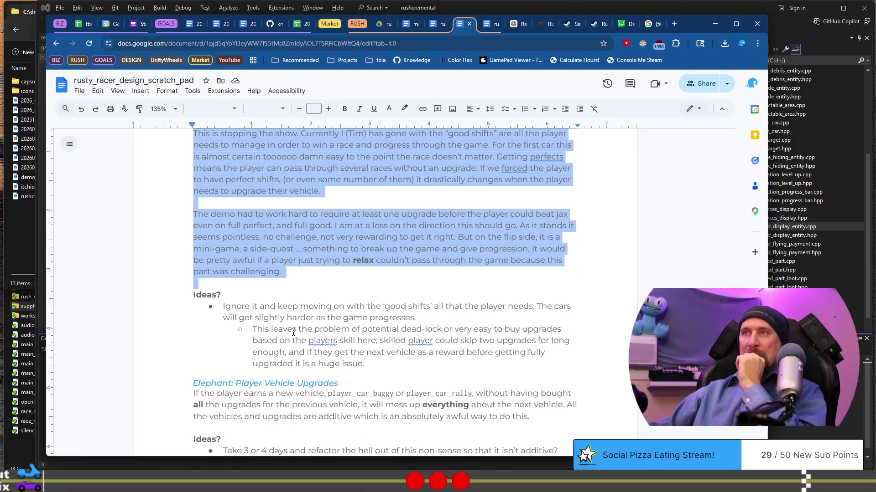
mouse_move(252, 329)
left_mouse_down()
mouse_move(453, 342)
mouse_move(370, 345)
left_mouse_up()
scroll(370, 345, "down", 5)
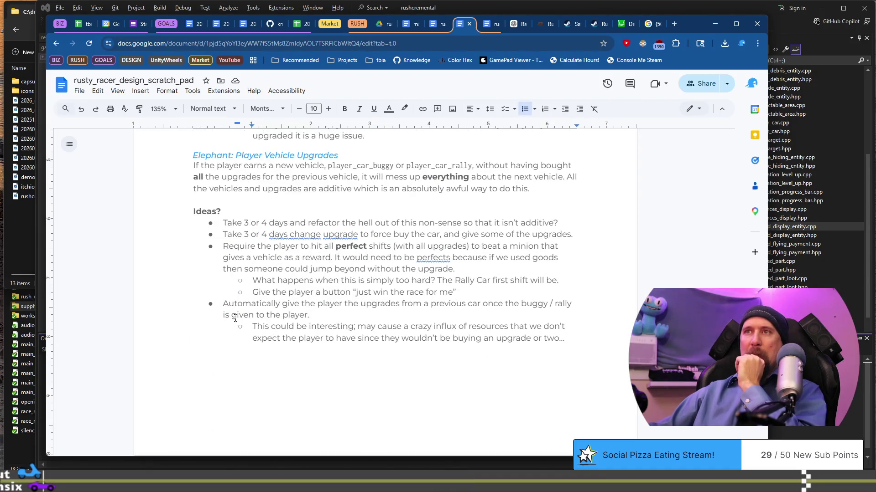
mouse_move(228, 269)
left_mouse_down()
mouse_move(458, 286)
mouse_move(271, 283)
mouse_move(253, 294)
left_mouse_up()
left_click(457, 292)
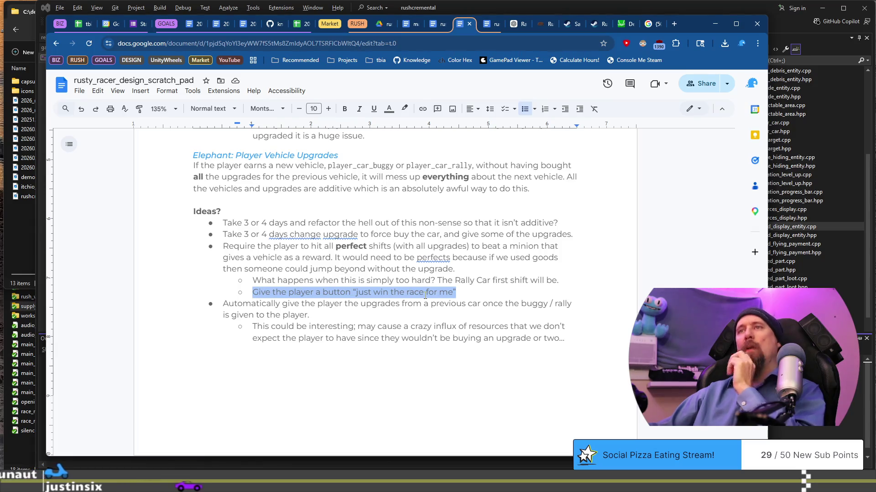
scroll(425, 295, "up", 1)
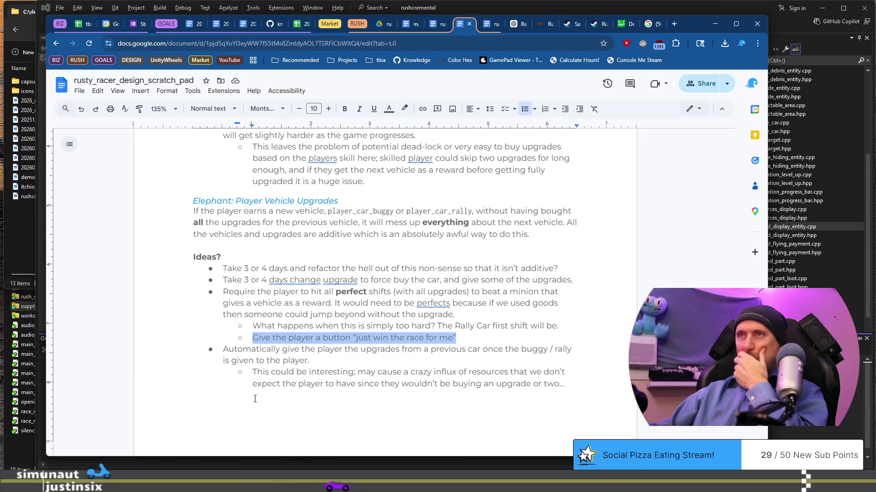
mouse_move(272, 280)
left_mouse_down()
mouse_move(461, 315)
mouse_move(253, 326)
left_mouse_up()
left_click(487, 327)
scroll(285, 303, "up", 3)
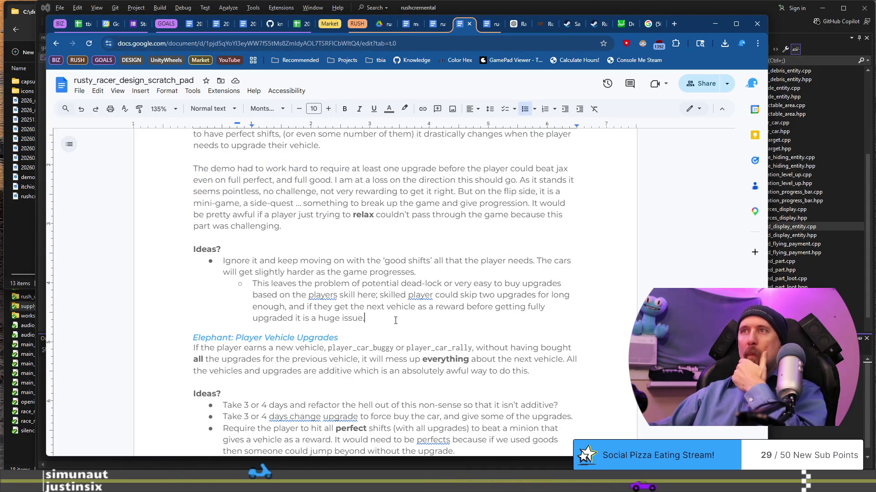
Add a top-level idea: require perfect shifts and add a 'Just Win for Me' button or settings option.
key("Return")
key("shift+Tab")
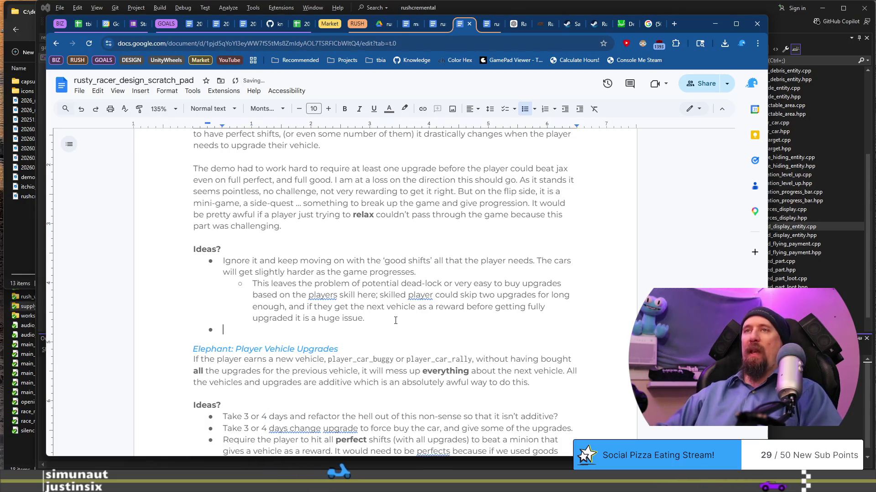
type("Require perfect shift and a")
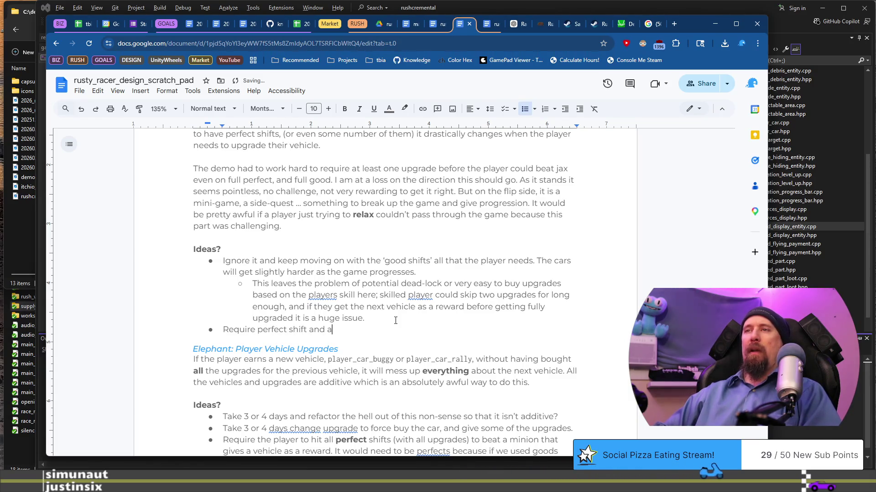
key("Left")
type("s")
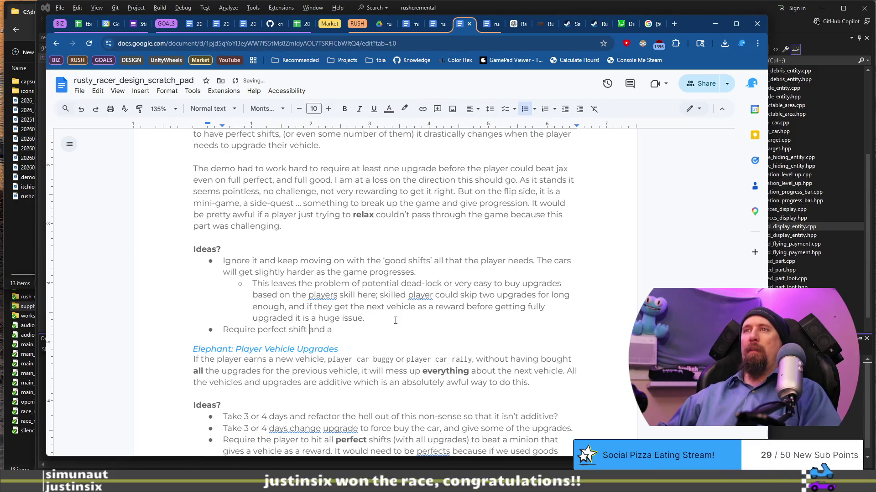
key("End")
type("d")
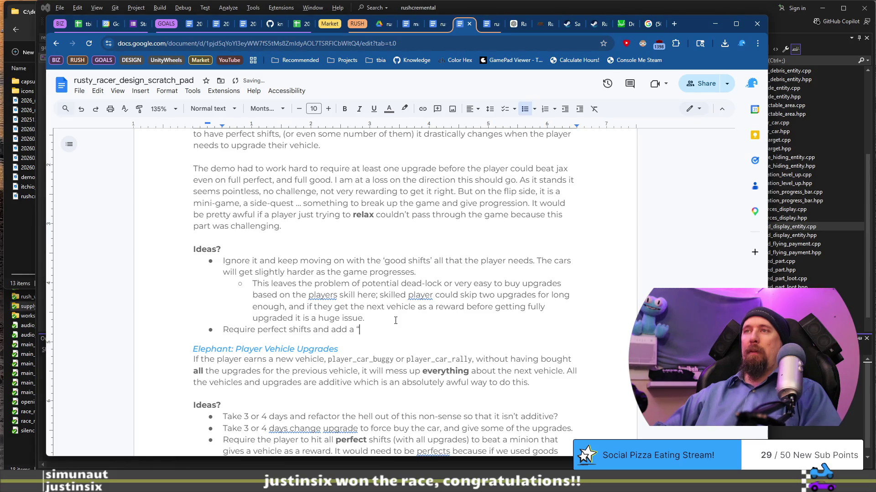
type("in\"")
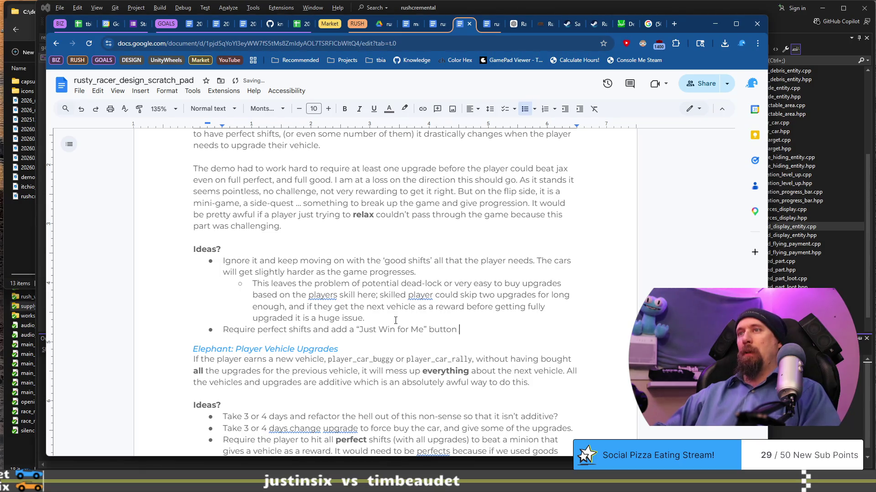
type("or so")
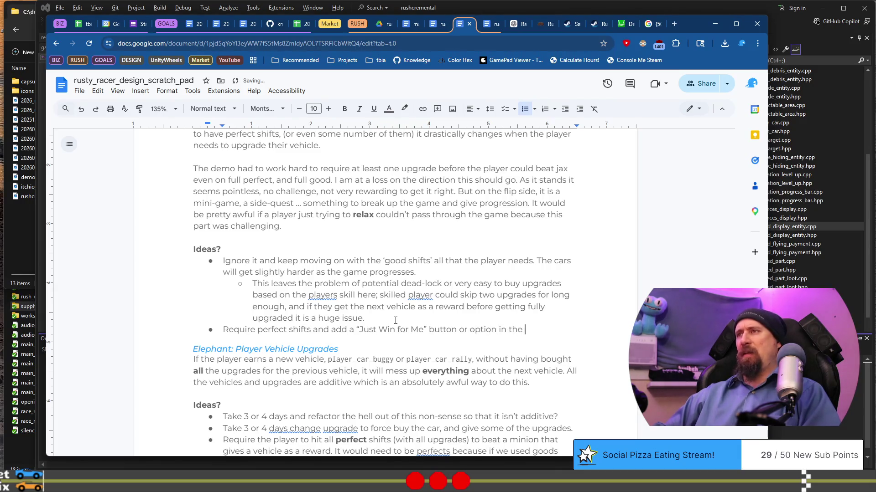
type("settings?")
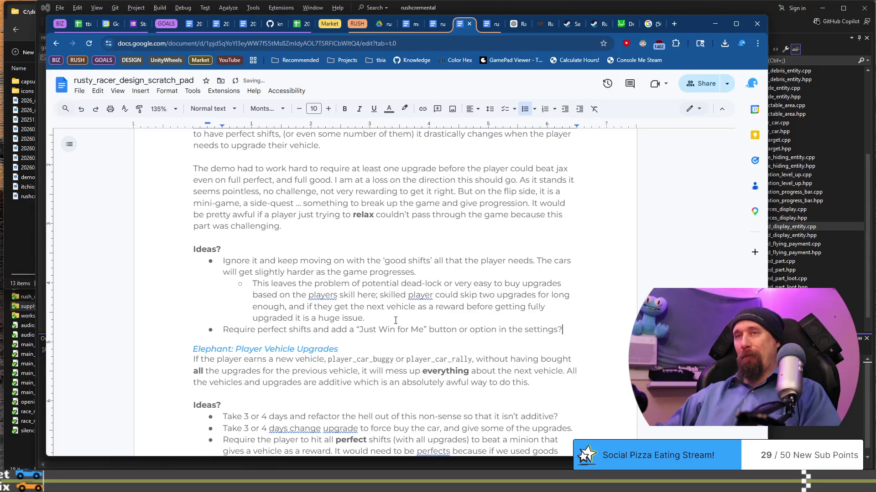
key("Return")
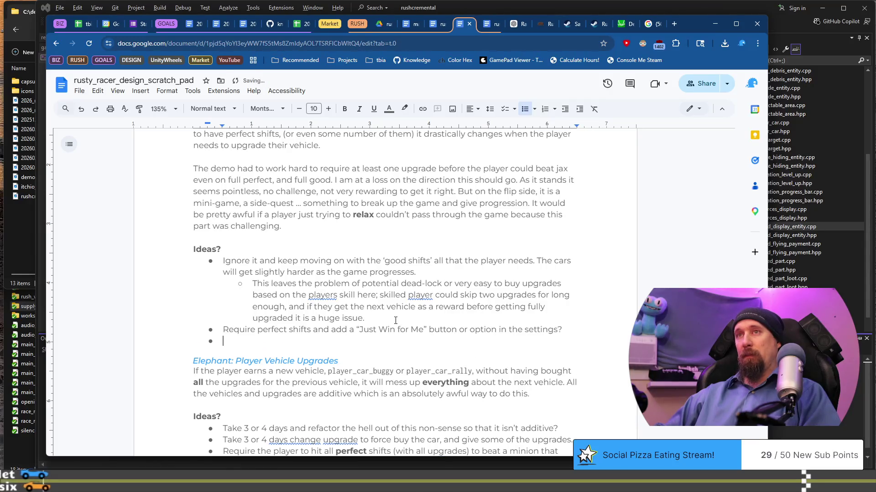
Write the sub-note 'Kinda like normal vs easy mode?', rewording the initial 'normal/easy' draft.
type("Kinda like ea")
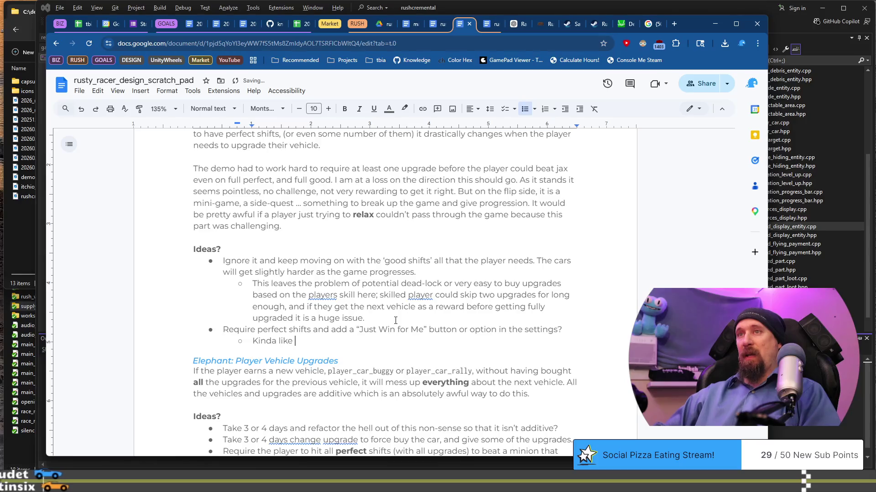
key("BackSpace")
key("BackSpace")
type("norma")
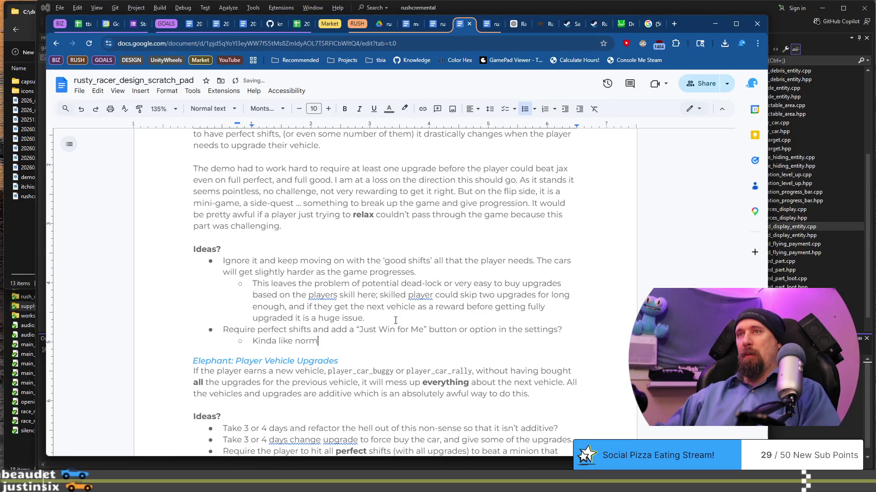
type("l/easy")
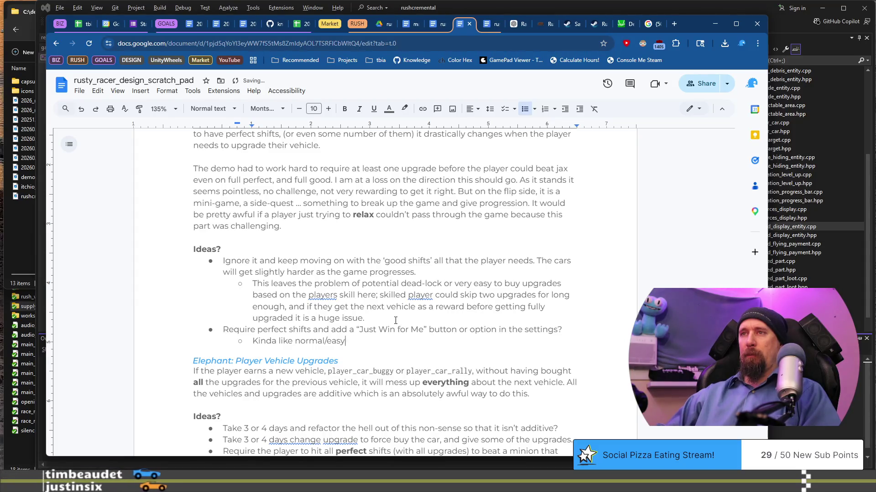
key("ctrl+Left")
key("BackSpace")
type("vs easy mo")
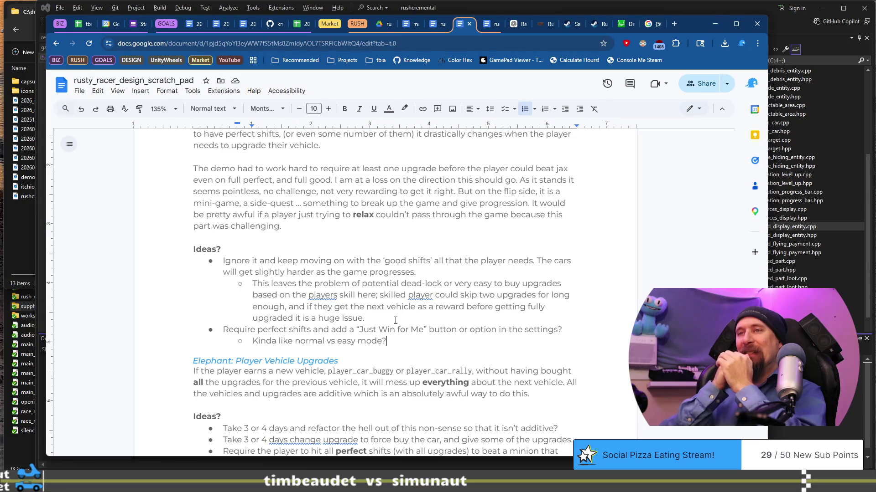
Delete the word 'upgrade' from the second vehicle-upgrade idea, then select part of the perfect-shifts idea.
scroll(396, 321, "down", 2)
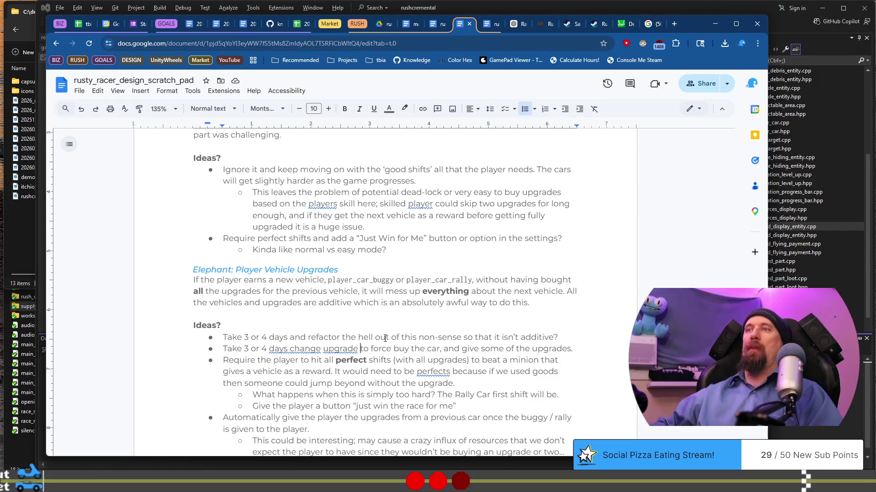
key("ctrl+BackSpace")
key("Down")
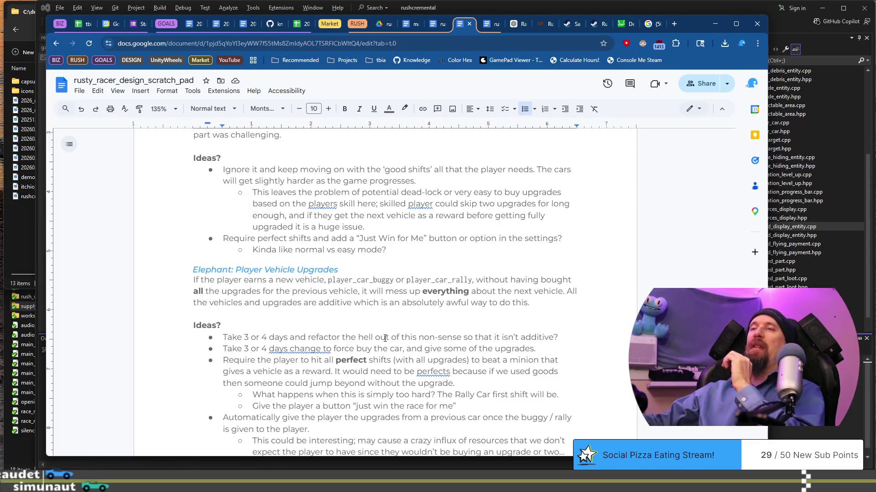
left_click_drag(257, 239, 336, 239)
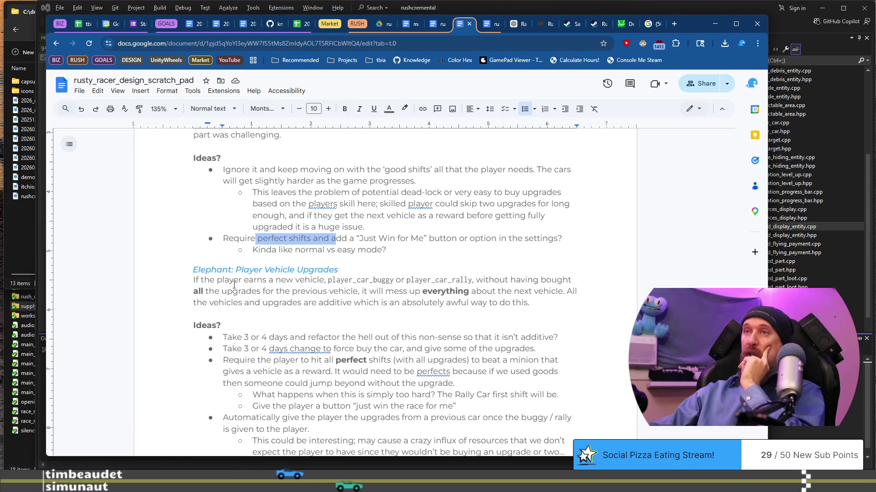
Select the Player Vehicle Upgrades paragraph through its Ideas bullets, then scroll back up.
left_click_drag(233, 278, 425, 406)
scroll(421, 313, "up", 2)
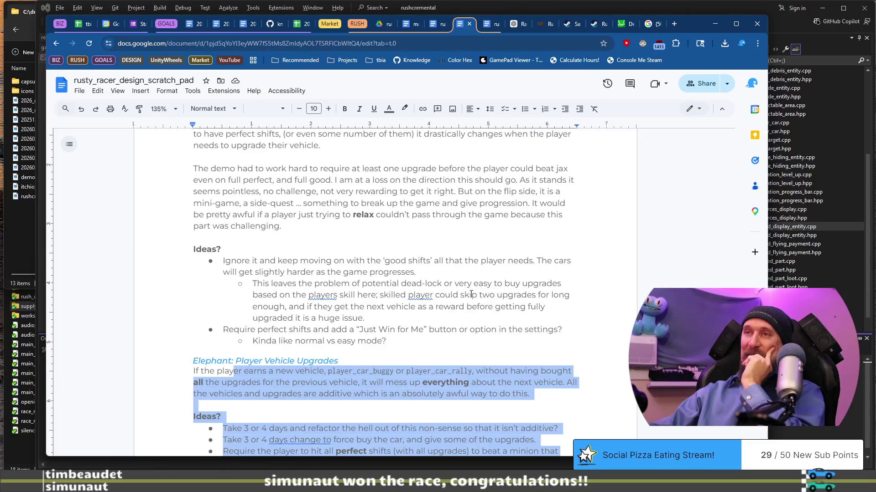
scroll(471, 294, "up", 4)
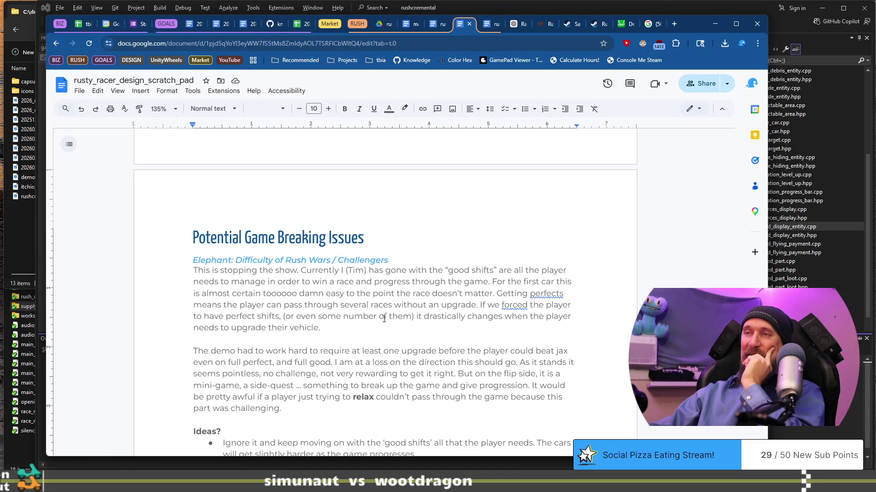
scroll(384, 319, "down", 5)
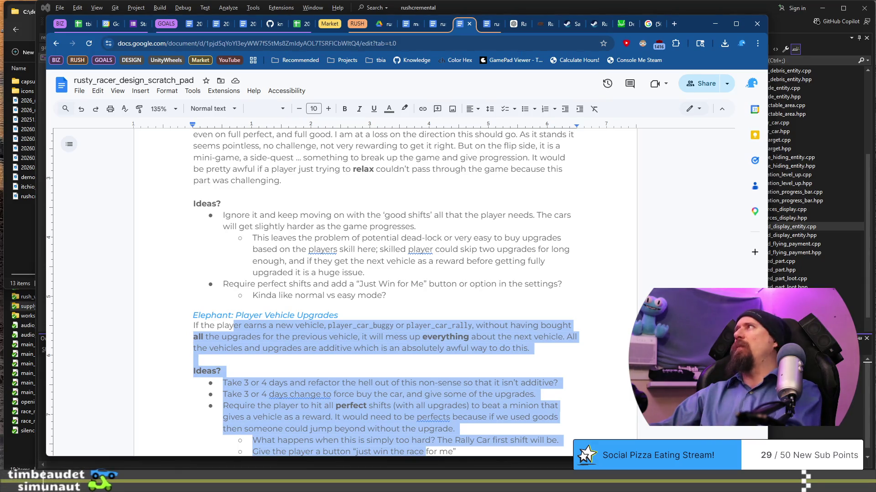
key("alt+Tab")
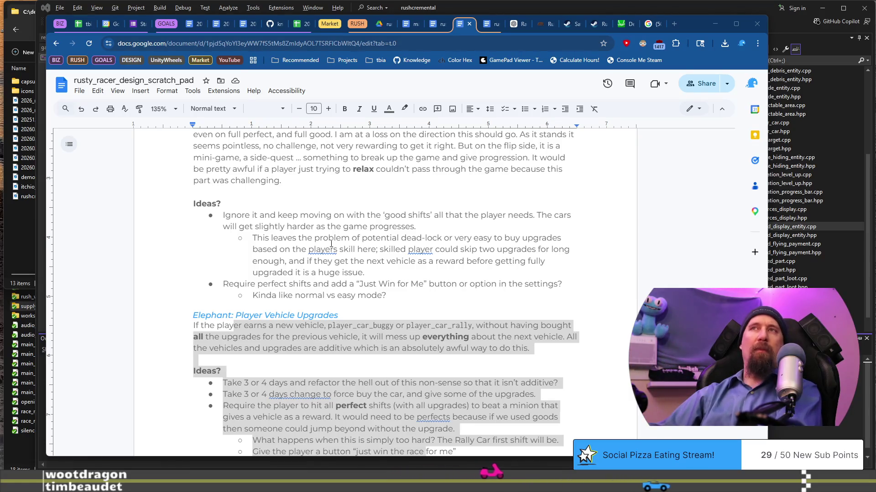
Switch to the tbia_tracker_2026 spreadsheet tab with Ctrl+2.
key("ctrl+2")
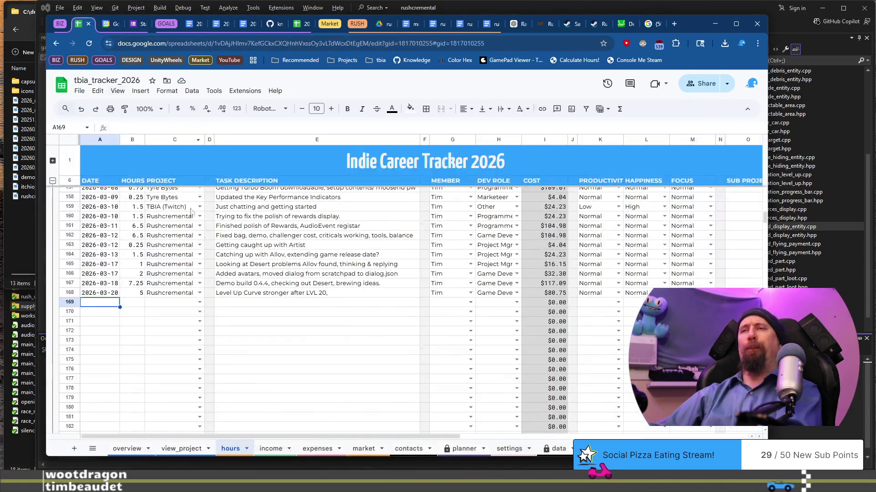
Fill row 169 with date 2026-03-20, 1.25 hours and project Rushcremental.
double_click(117, 303)
key("ctrl+semicolon")
left_click(136, 305)
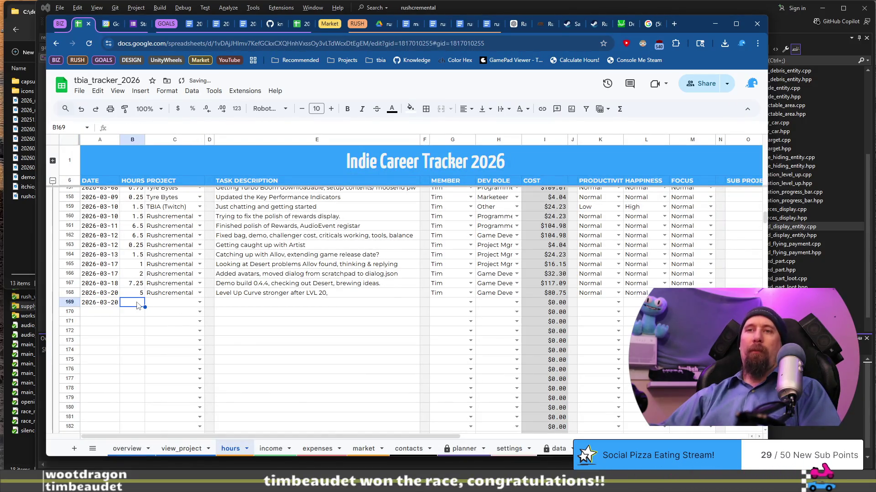
type("1.25")
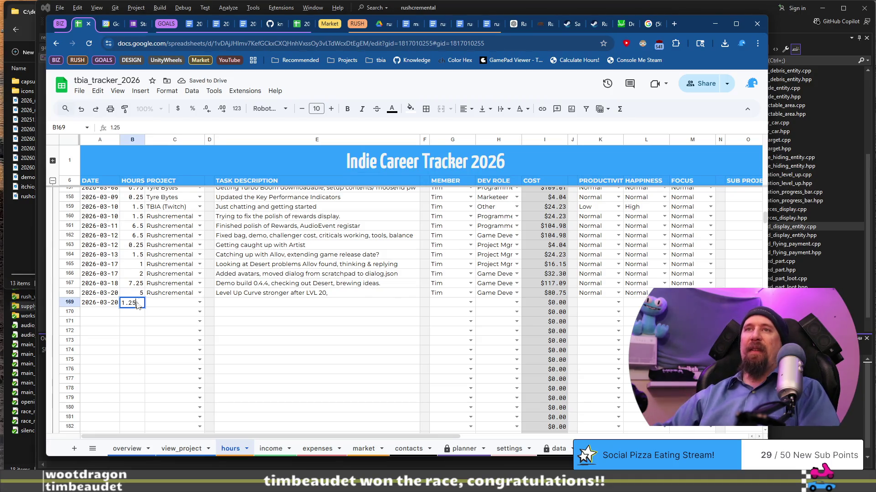
key("Tab")
type("R")
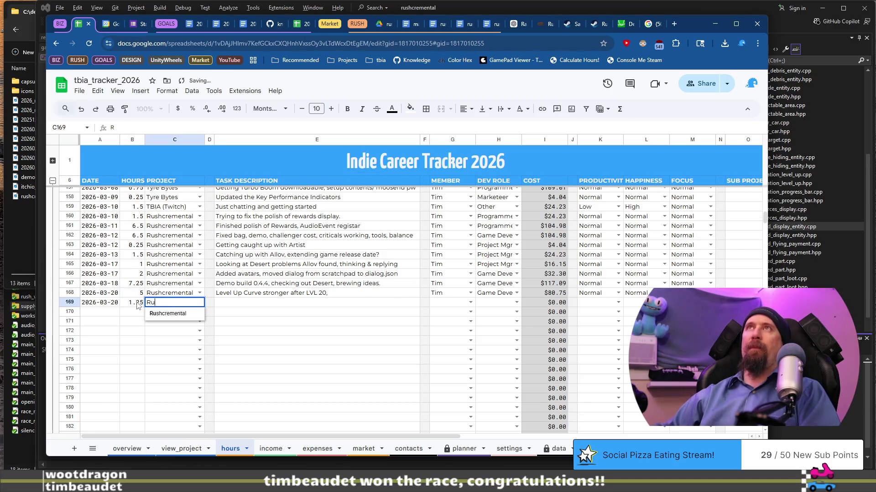
key("Tab")
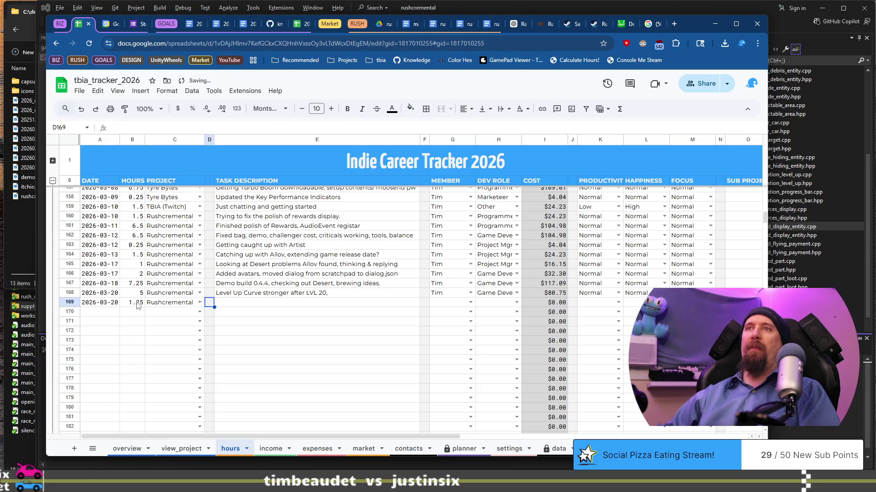
key("Tab")
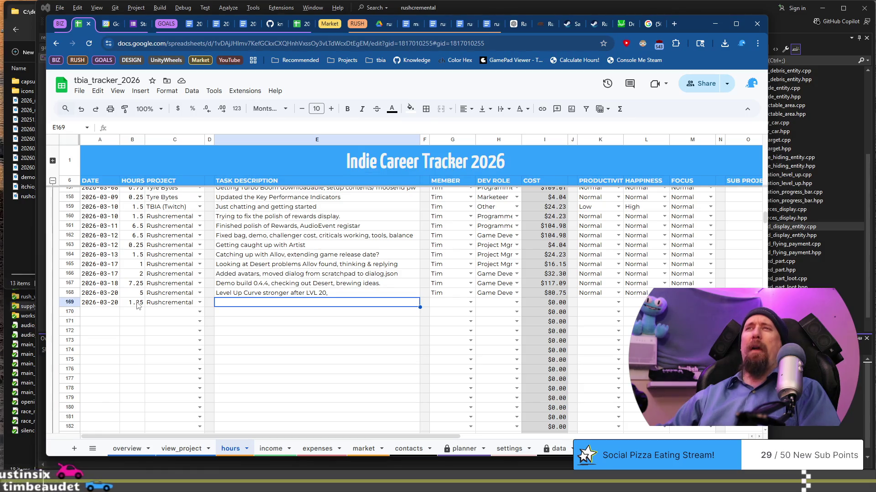
Enter 'Elephants rush wars difficulty and vehicle upgrades' as row 169's task description.
key("Return")
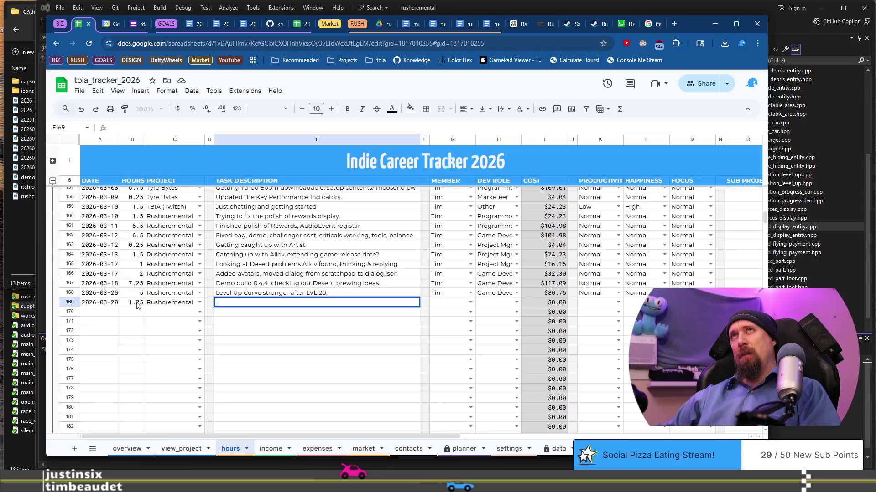
type("Elephants")
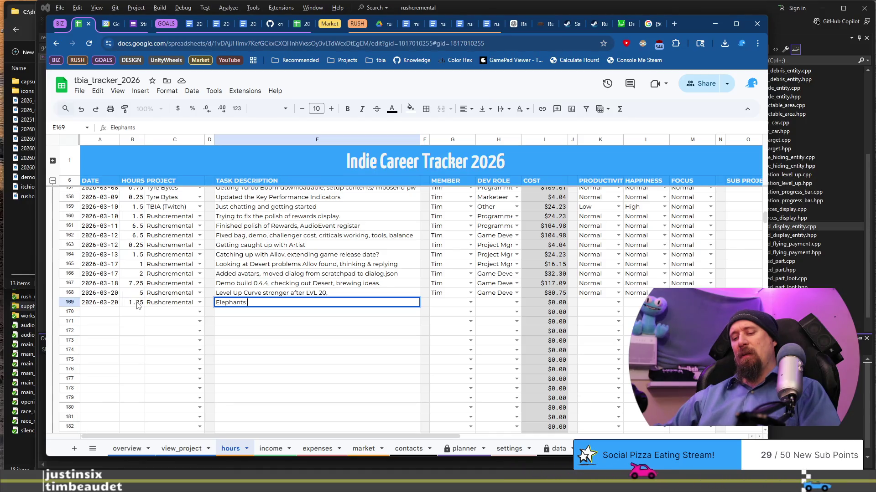
type("ul")
type("ru")
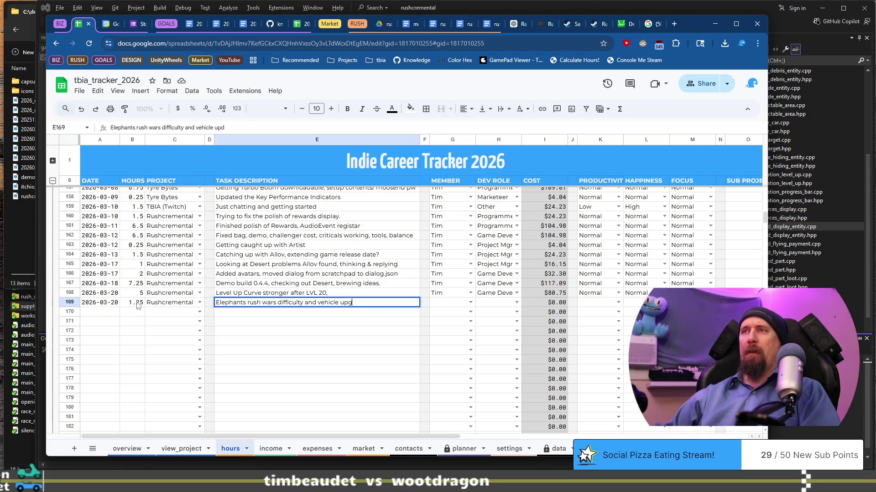
type("s")
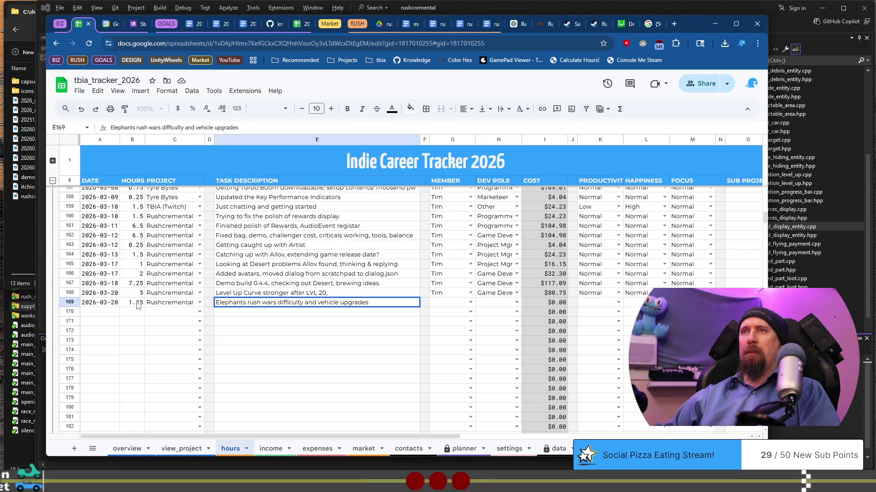
key("Tab")
key("Tab")
Fill in the member and set row 169's dev role to Designer instead of Game Developer.
type("T")
key("Tab")
type("G")
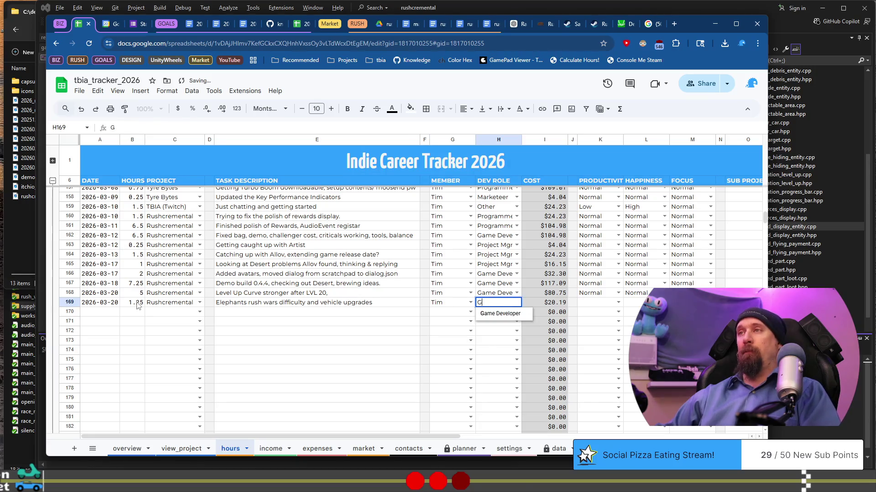
key("Tab")
key("shift+Tab")
key("shift+Tab")
type("D")
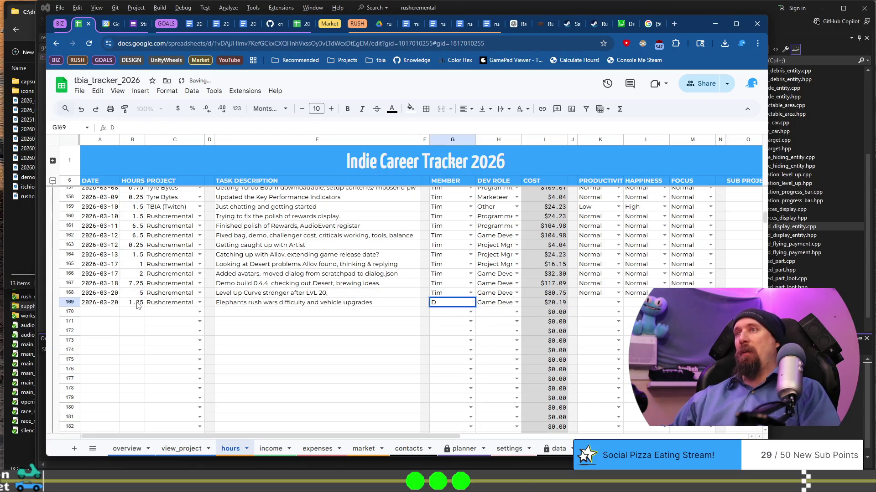
key("Escape")
key("Tab")
type("De")
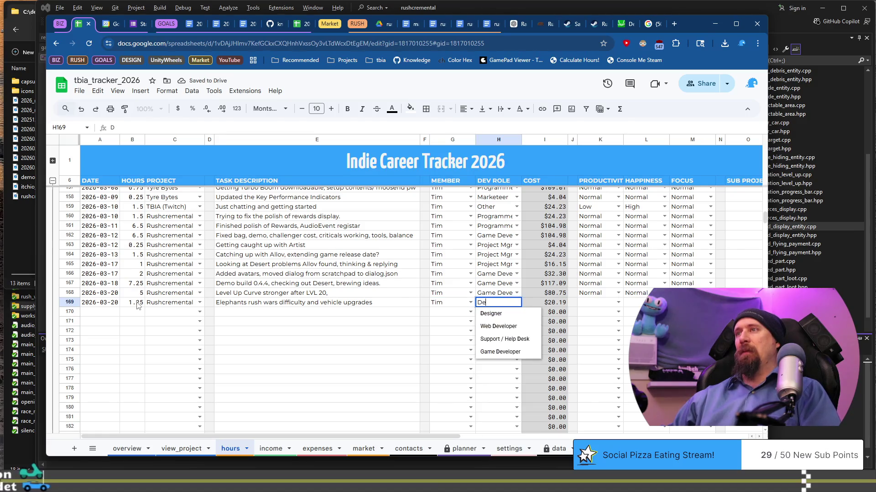
key("Tab")
key("Tab")
key("Tab")
Copy Normal from row 168 into row 169's productivity, happiness and focus cells.
key("Up")
key("ctrl+c")
key("Down")
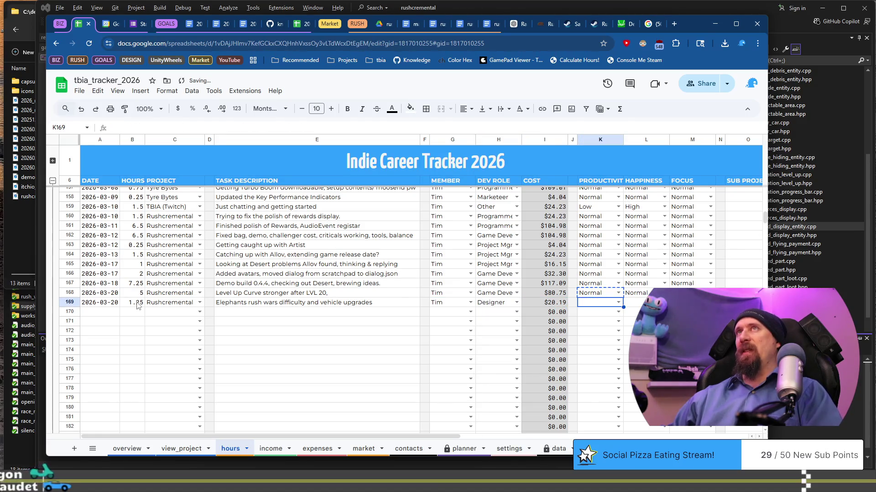
key("shift+Right")
key("shift+Right")
key("ctrl+v")
key("Down")
key("Home")
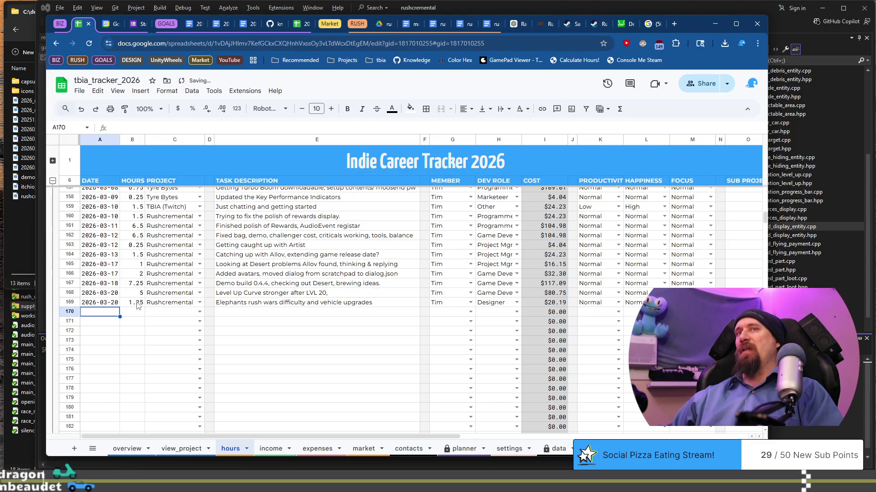
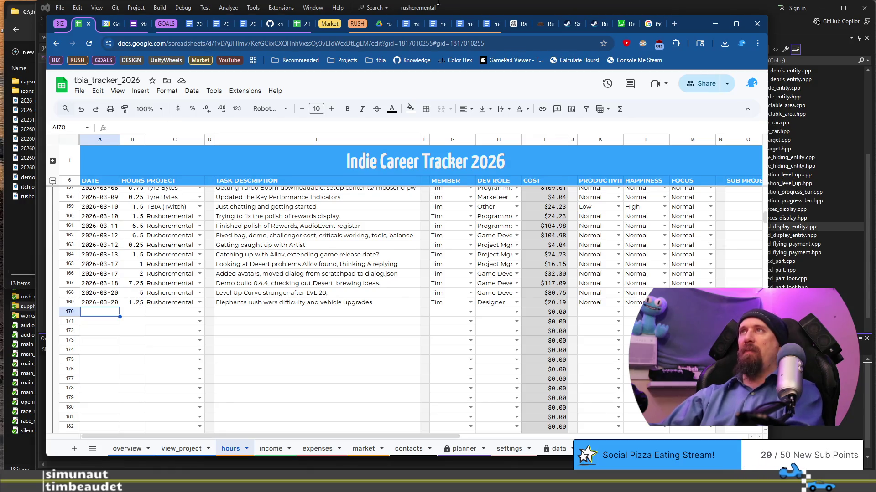
Read through the rusty_racer_design_scratch_pad doc, then switch to rusty_racer_game_flow.
left_click(467, 26)
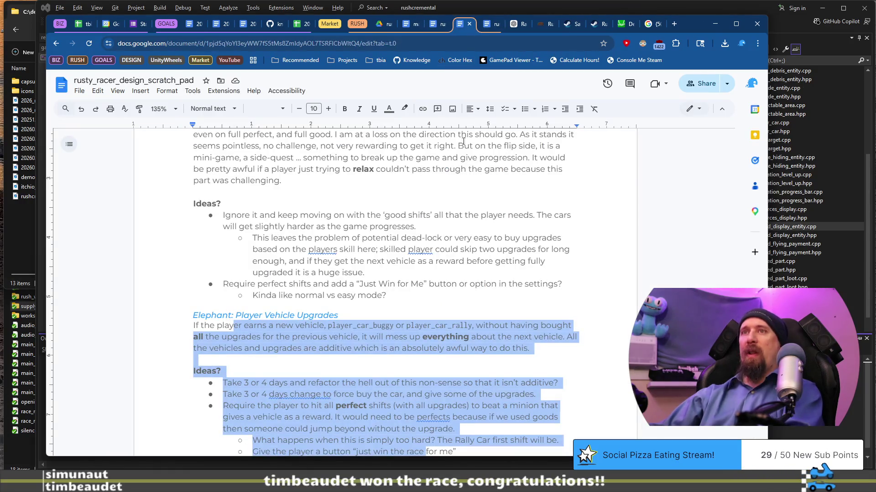
scroll(463, 176, "down", 5)
scroll(462, 177, "down", 15)
scroll(462, 176, "up", 10)
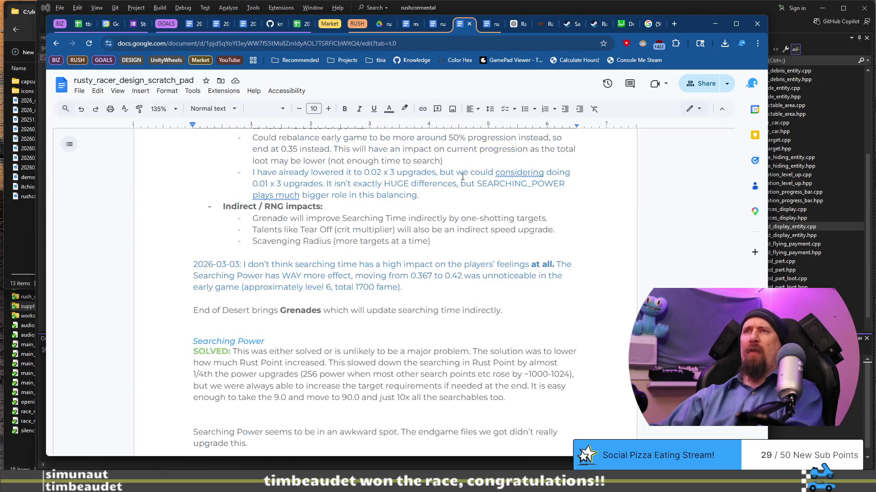
scroll(462, 177, "down", 15)
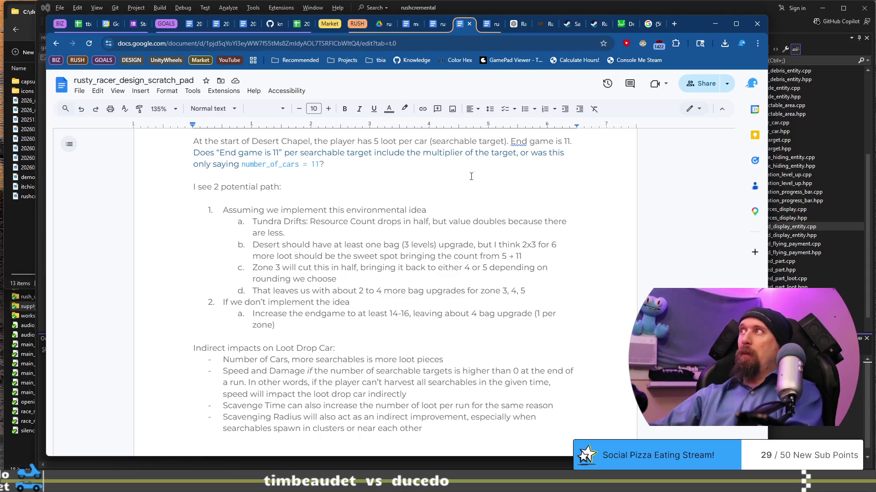
left_click(488, 24)
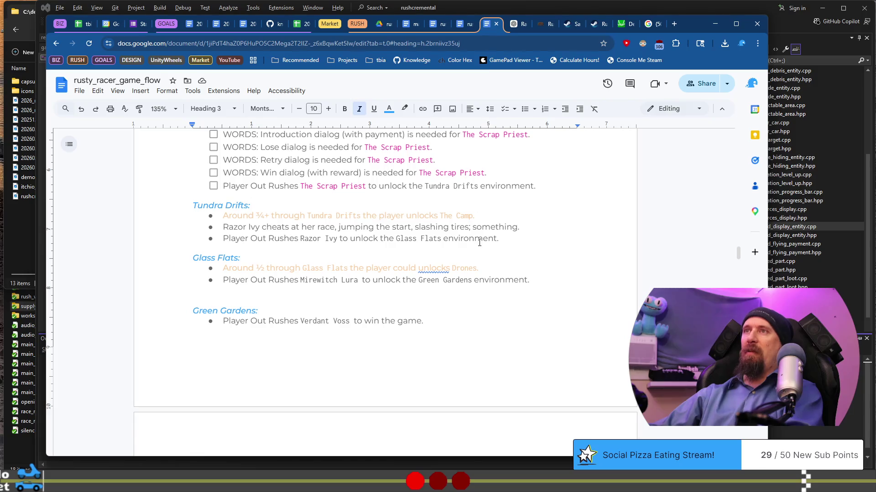
Scroll back to the jax_minion checklist, then bring Visual Studio to the front.
scroll(479, 238, "up", 20)
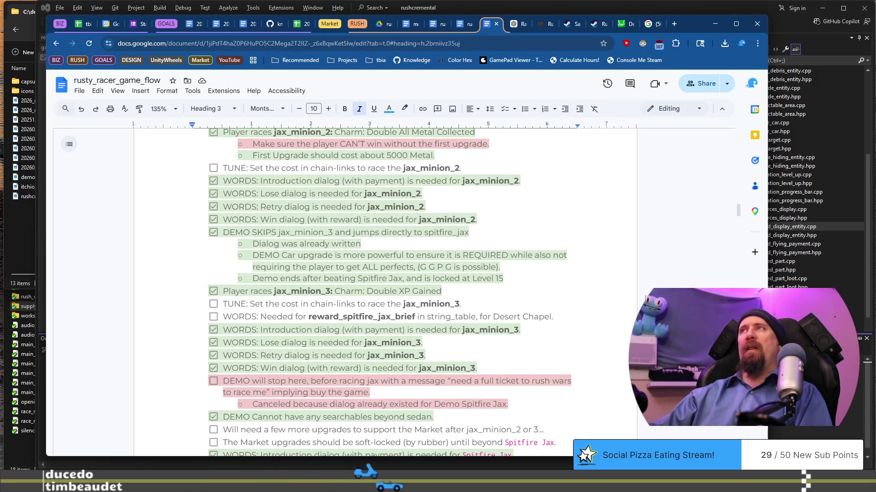
left_click_drag(687, 25, 698, 26)
left_click(698, 8)
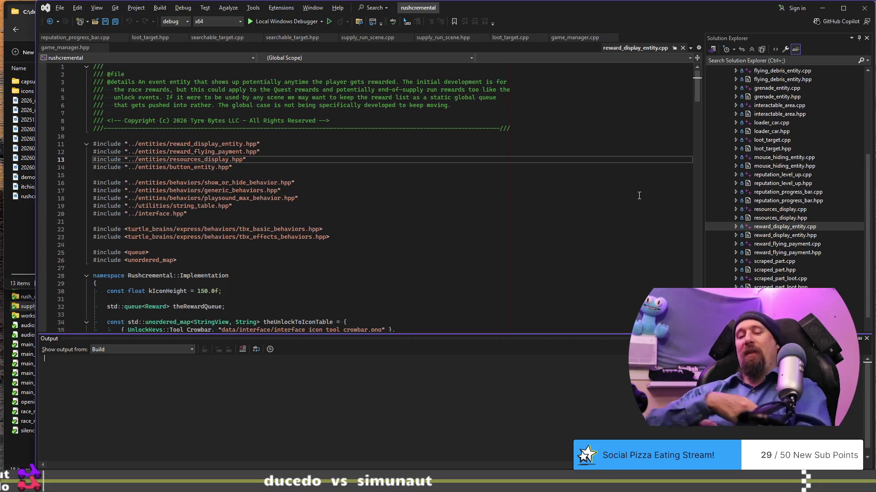
Return to Chrome and search 'iracing' in the Start menu to launch iRacing.
key("alt+Tab")
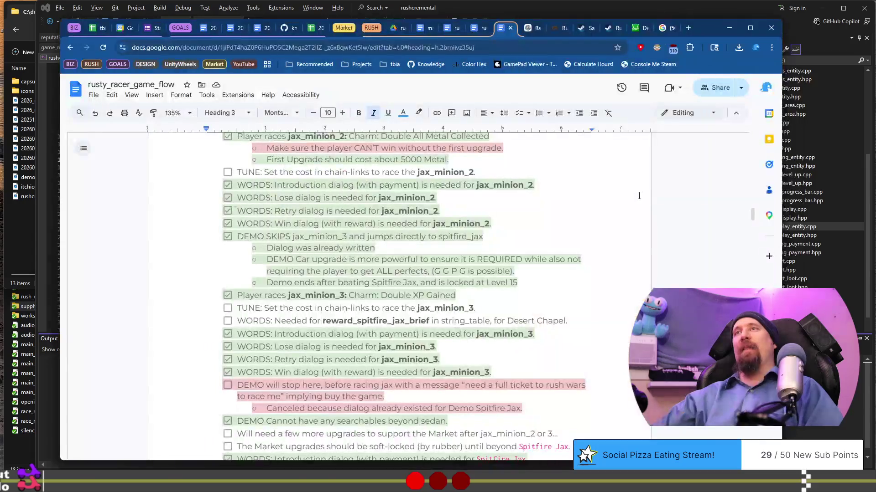
key("super")
type("iracing")
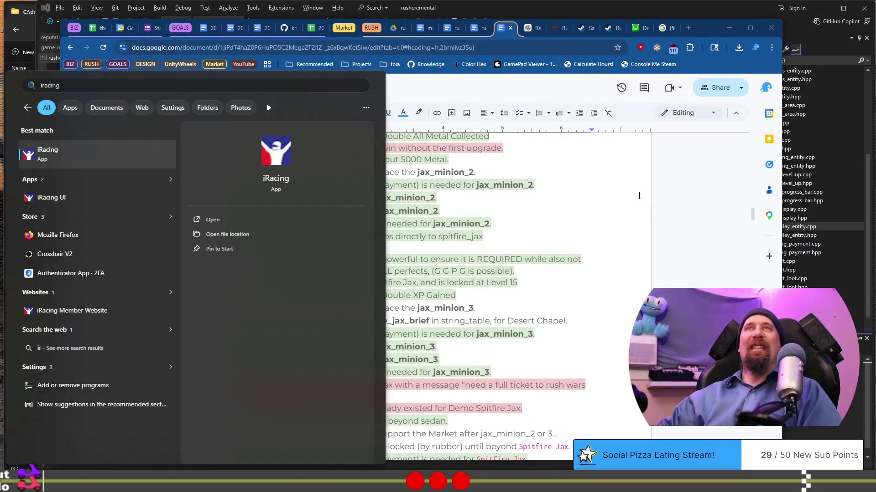
key("Escape")
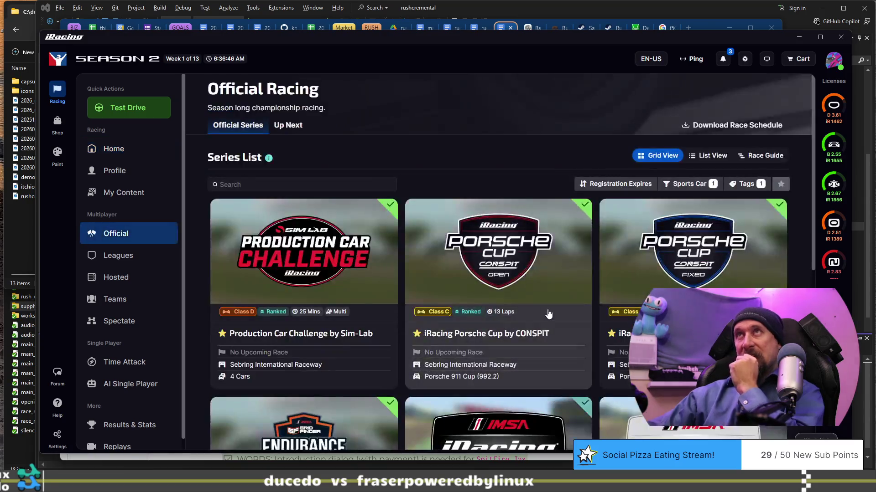
Open the Nurburgring Endurance Championship series page and browse its schedule.
scroll(552, 313, "down", 10)
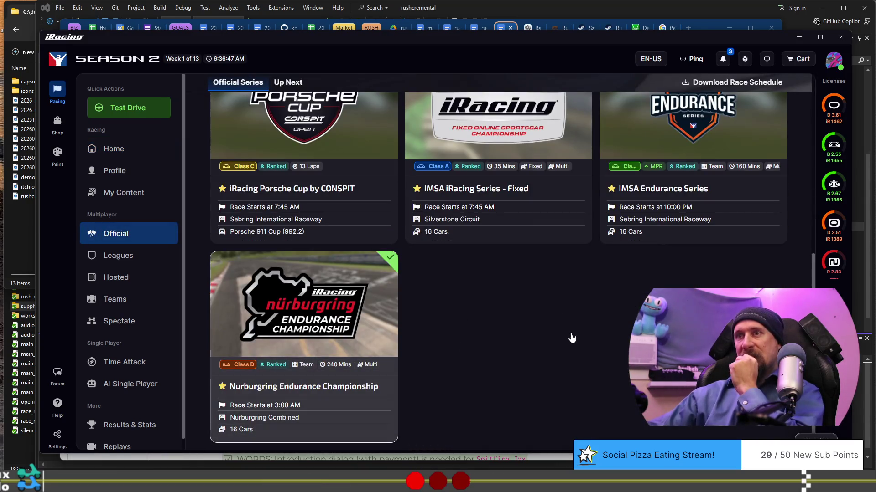
left_click(572, 338)
scroll(452, 363, "down", 3)
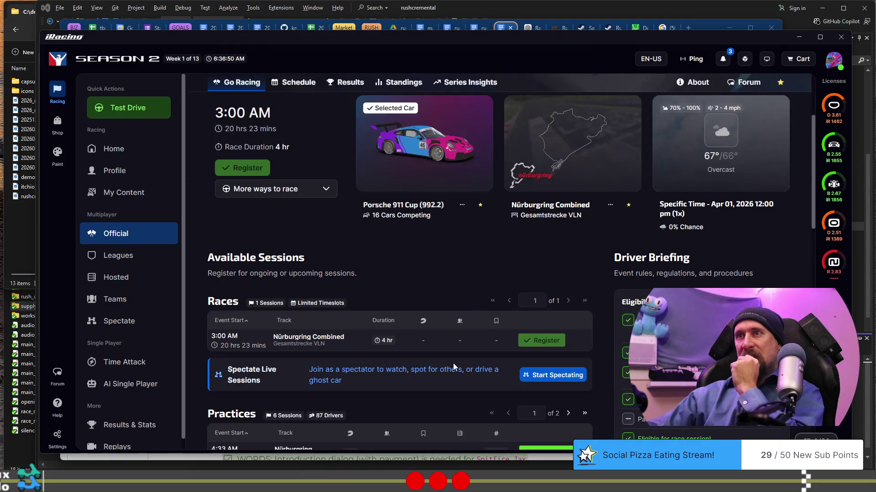
scroll(453, 363, "up", 3)
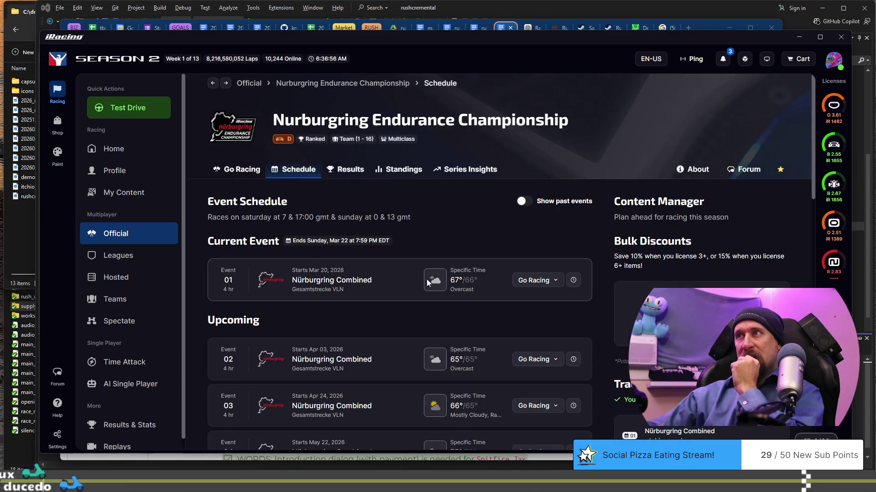
scroll(425, 282, "down", 3)
scroll(404, 282, "down", 3)
scroll(403, 281, "down", 6)
scroll(404, 282, "up", 12)
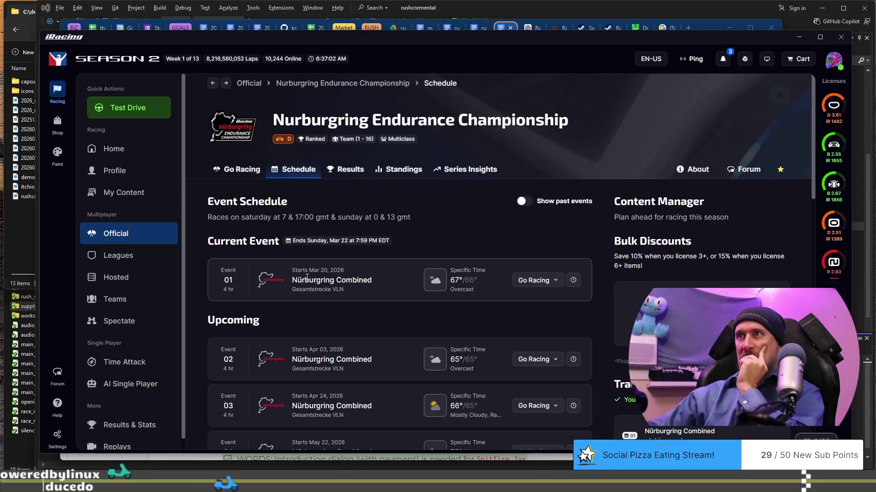
Check Event 01's racing options and the series info, then view Series Insights.
left_click(556, 281)
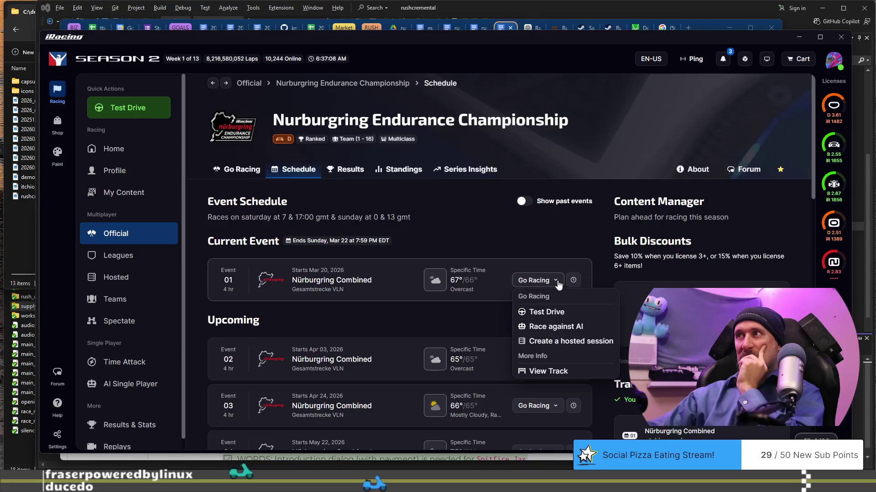
left_click(664, 201)
left_click(705, 176)
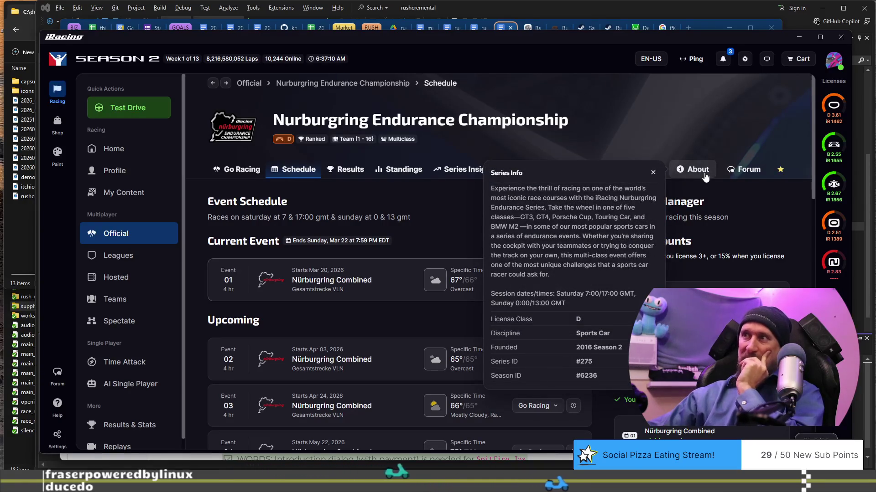
left_click(653, 172)
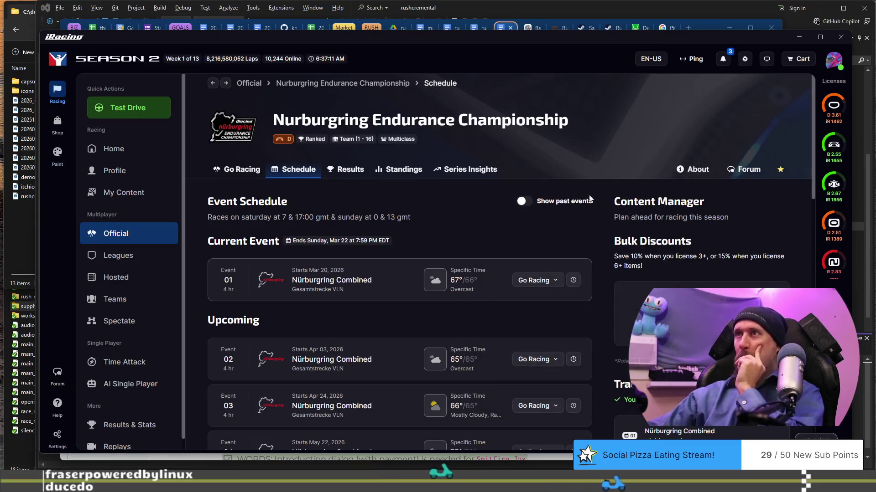
left_click(453, 175)
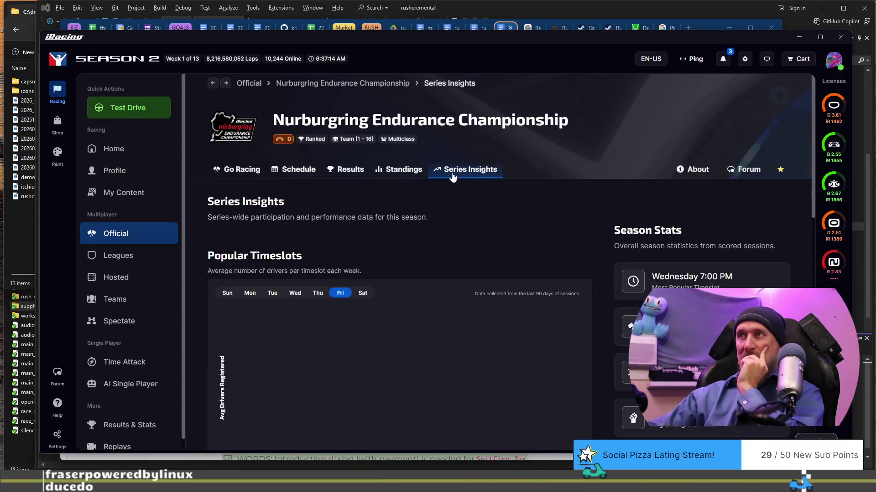
Scroll through the Series Insights popular timeslots and season stats.
scroll(546, 246, "down", 3)
scroll(400, 246, "down", 5)
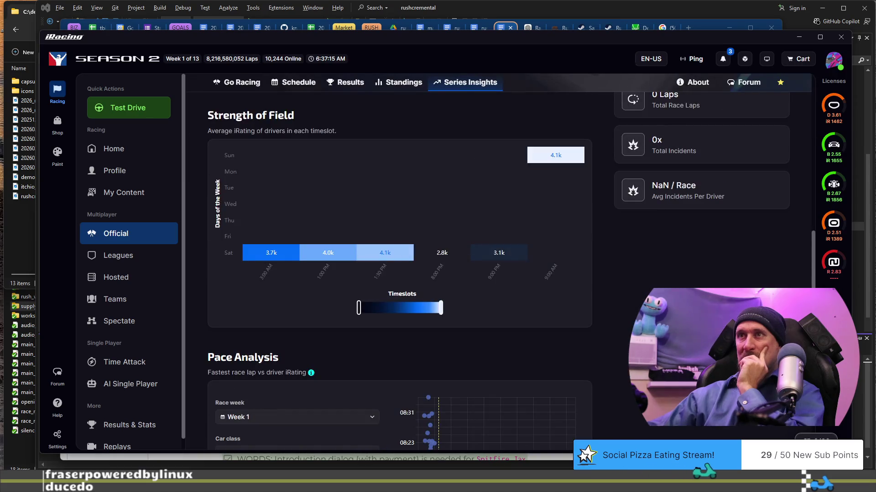
scroll(400, 247, "down", 4)
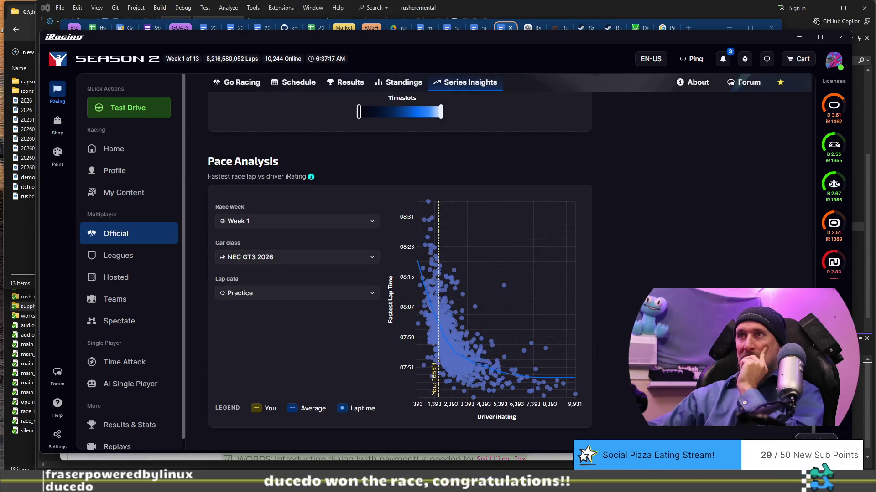
scroll(261, 181, "up", 10)
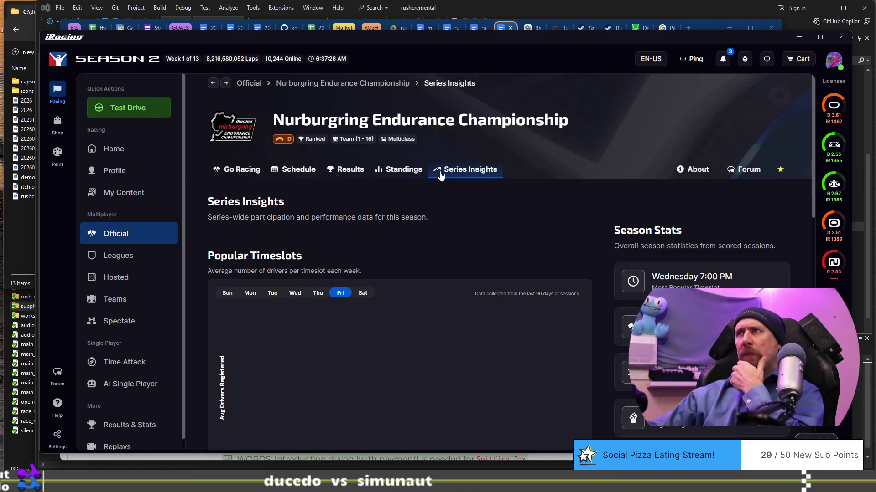
Review Go Racing sessions, event rules and difficulty settings, ending at Available Sessions.
left_click(236, 169)
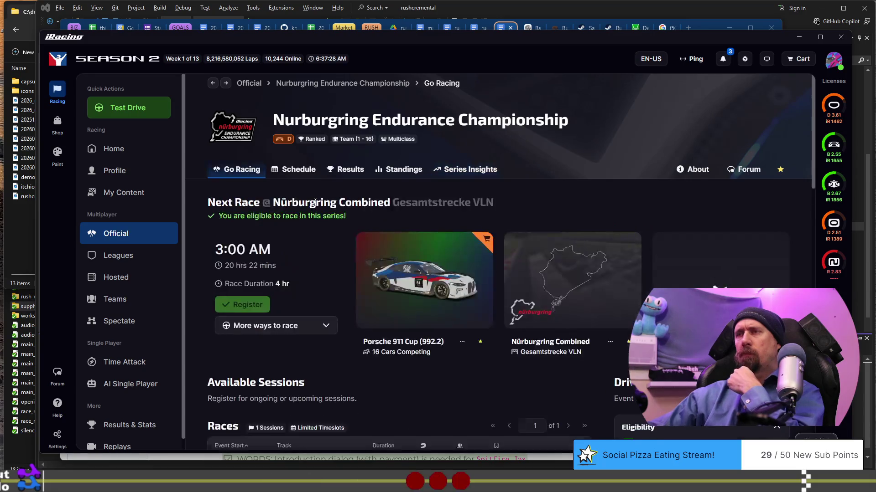
scroll(385, 302, "down", 10)
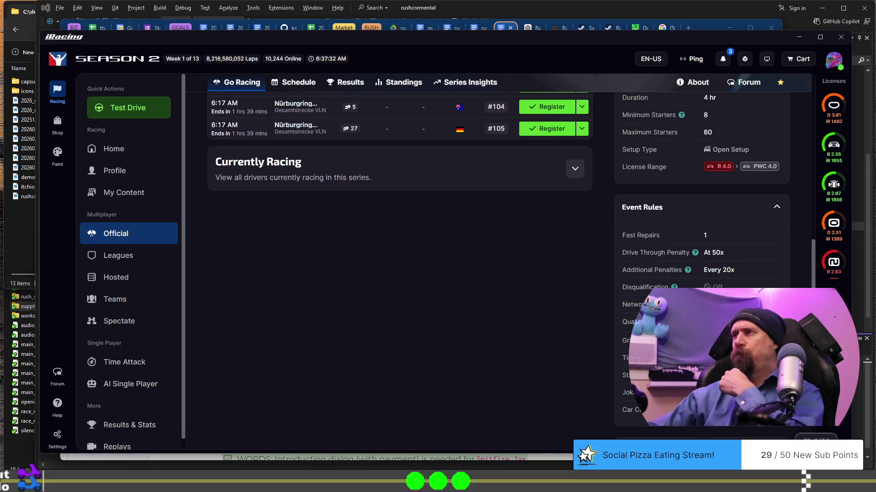
scroll(701, 228, "down", 7)
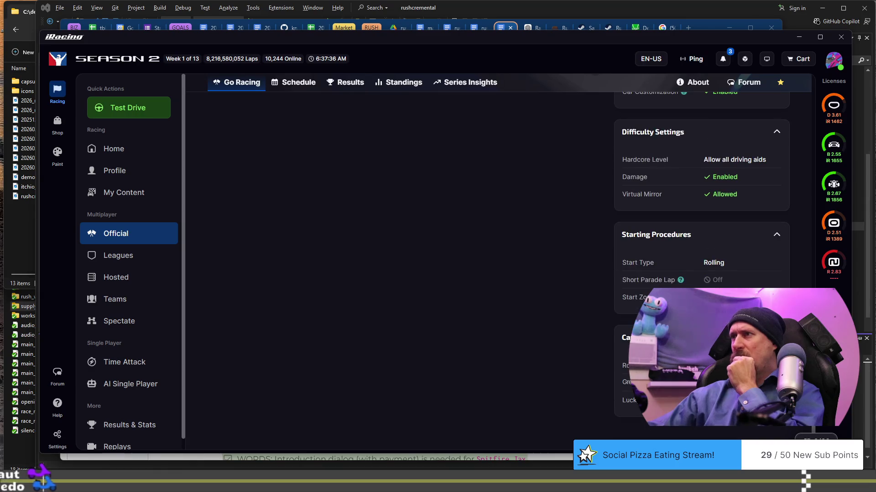
scroll(597, 348, "up", 2)
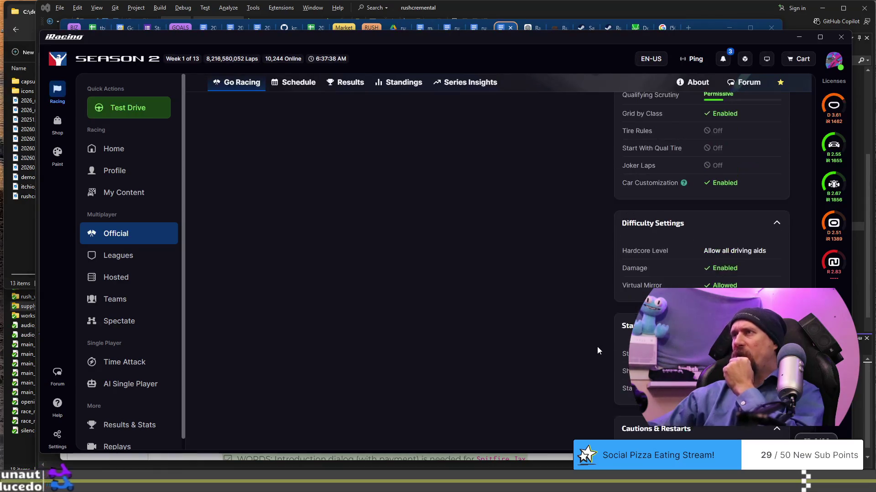
scroll(597, 348, "up", 1)
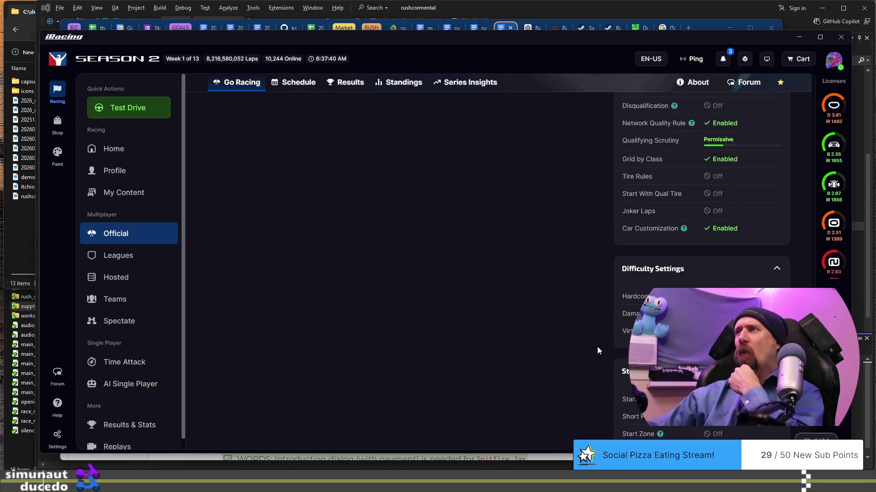
scroll(597, 348, "up", 3)
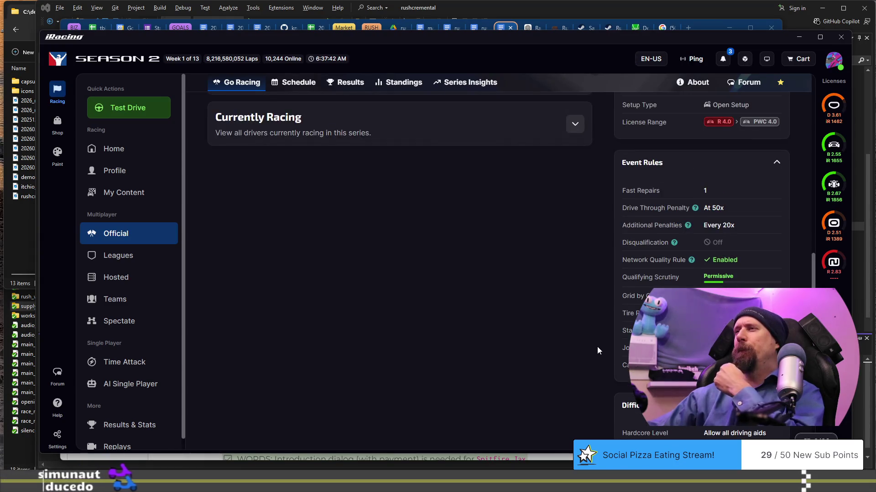
scroll(597, 348, "up", 1)
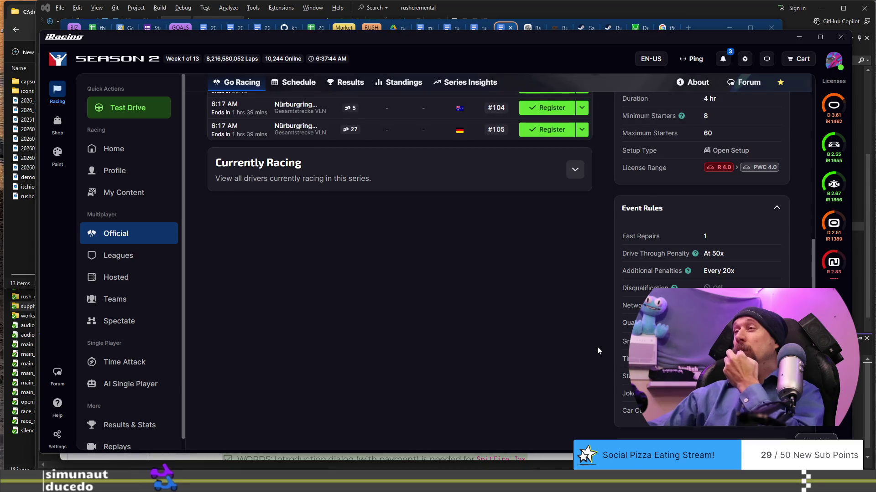
scroll(597, 347, "up", 2)
scroll(644, 257, "up", 4)
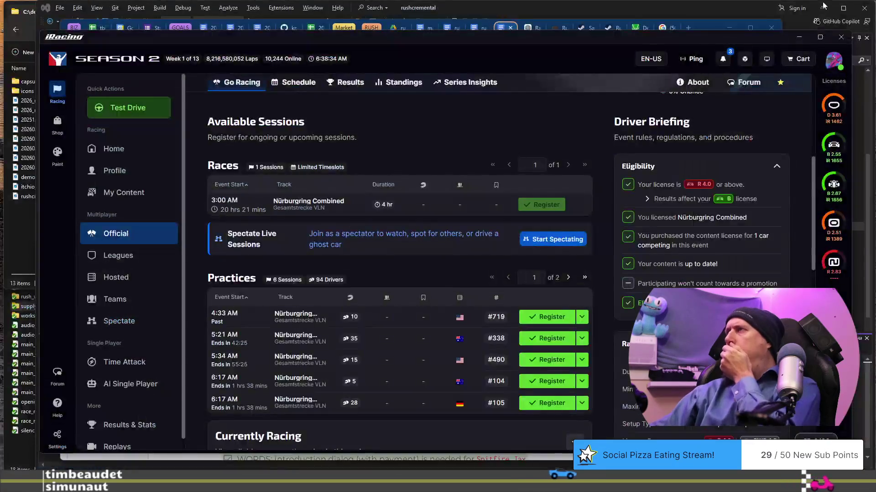
Close iRacing, place the cursor on the jax_minion_3 charm line, and detach the doc tab.
left_click(841, 38)
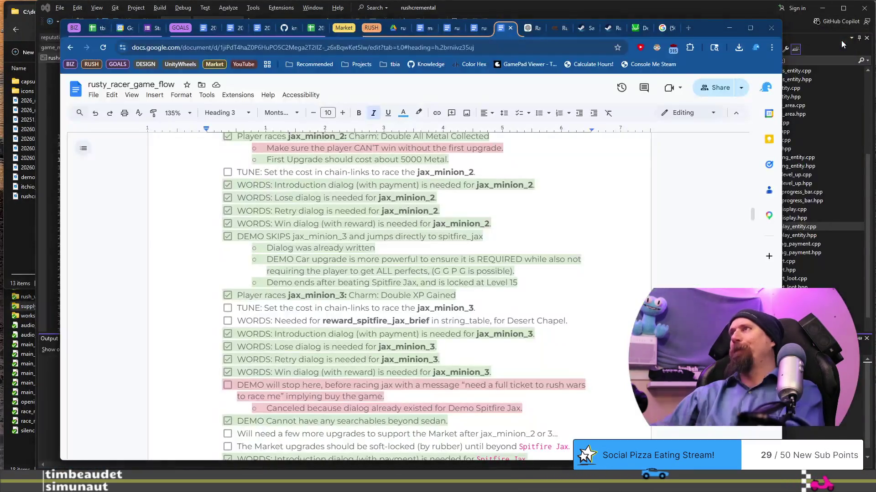
left_click(561, 311)
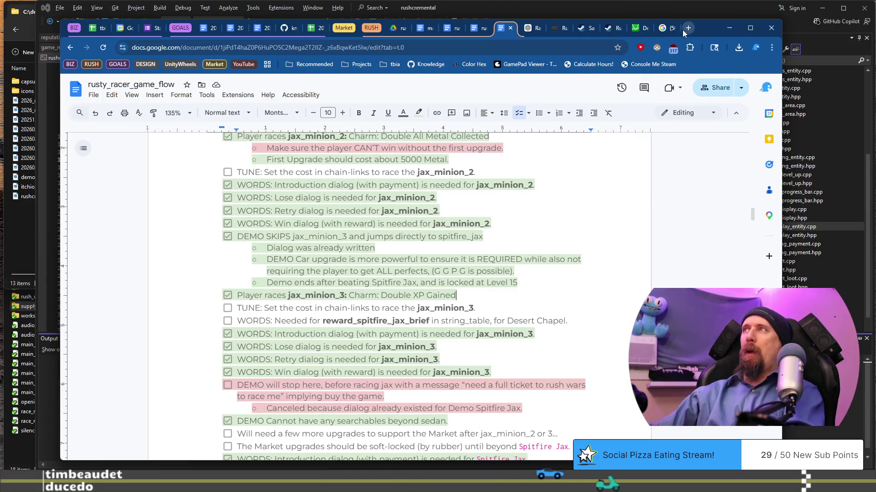
mouse_move(705, 26)
left_mouse_down()
mouse_move(47, 75)
mouse_move(749, 27)
mouse_move(46, 132)
mouse_move(664, 60)
mouse_move(672, 45)
left_mouse_up()
Reattach the doc tab and load the streamer's own Twitch channel in the new tab.
left_click(705, 28)
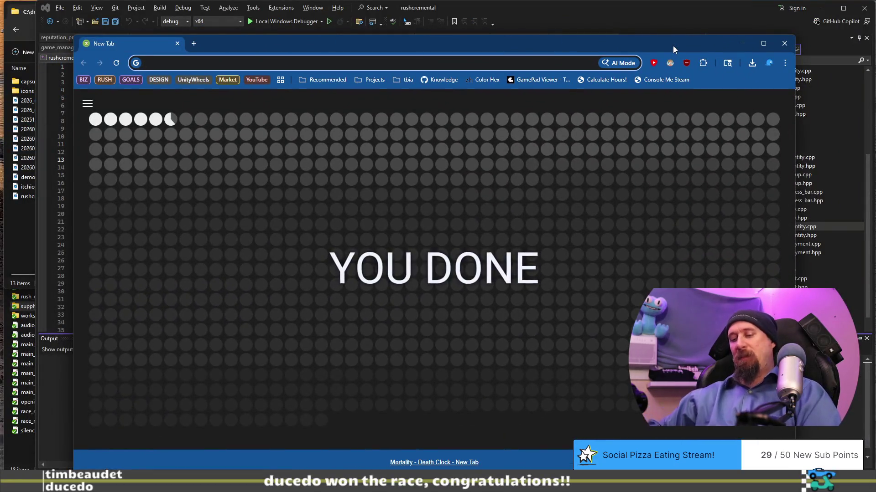
type("r")
key("BackSpace")
key("BackSpace")
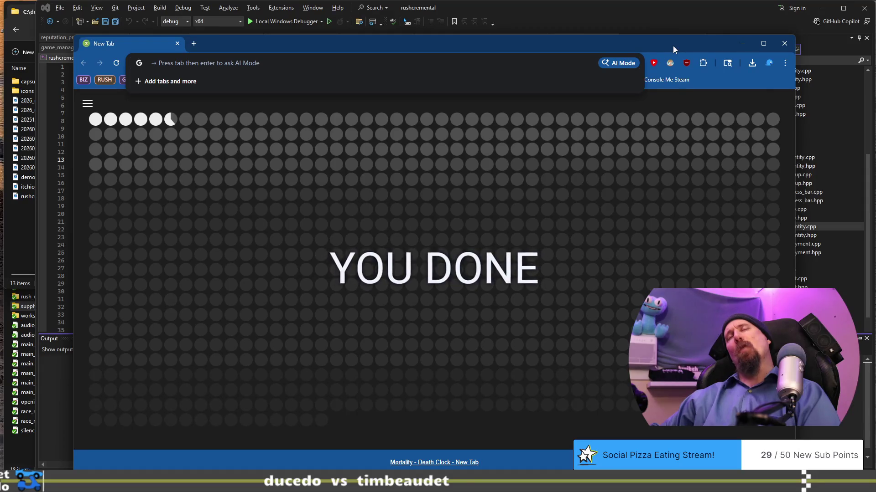
type("tw")
key("Return")
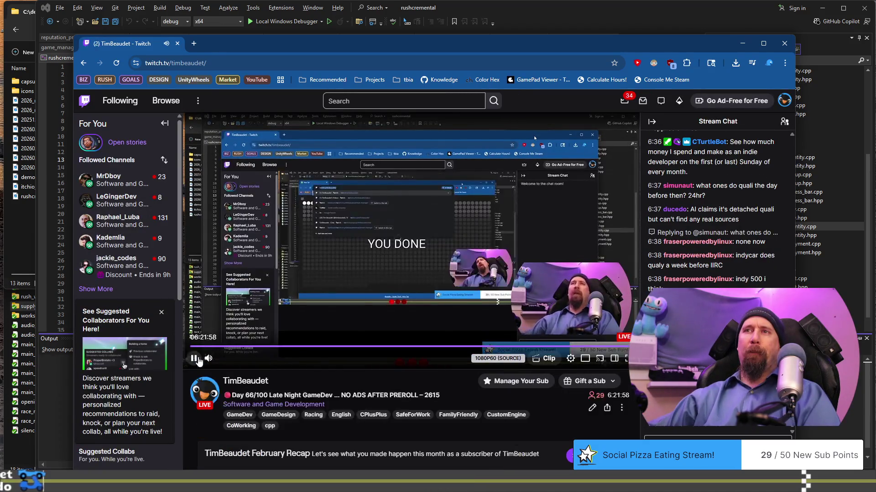
Mute the own stream, visit the second followed channel, and expand the followed channels list.
left_click(208, 359)
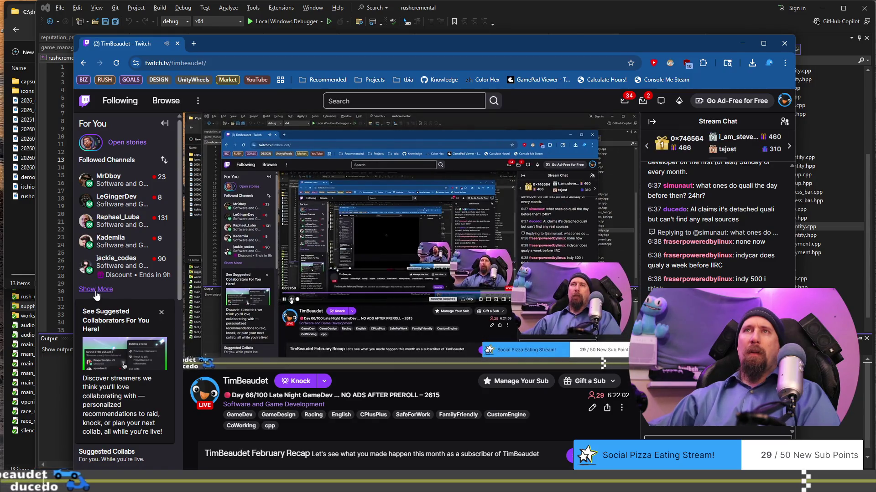
left_click(116, 201)
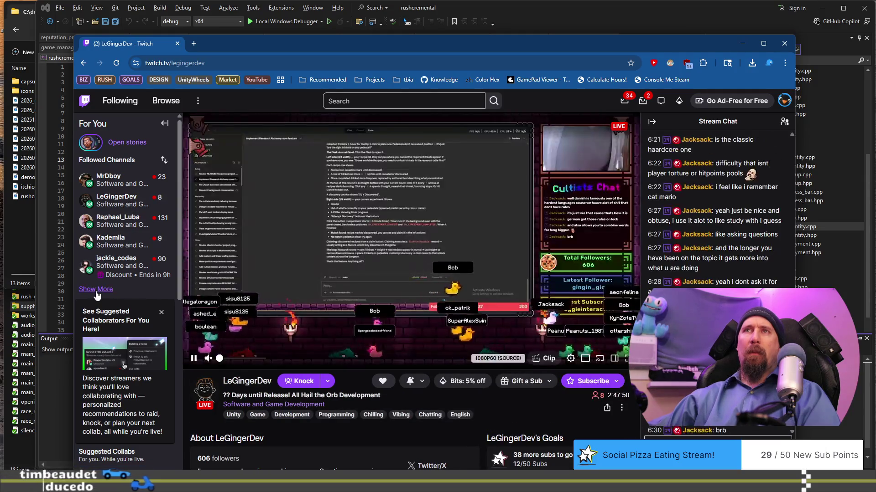
left_click(96, 291)
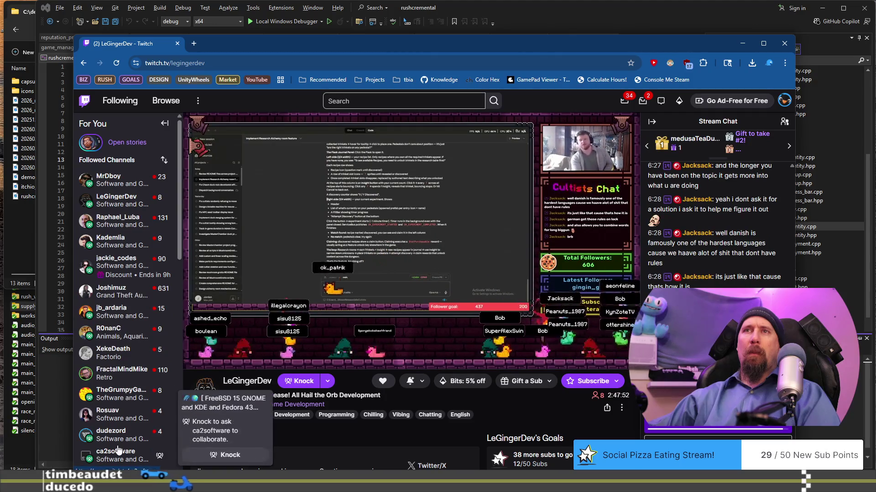
Switch to a followed developer's live Rust Gameboy emulator stream.
double_click(199, 67)
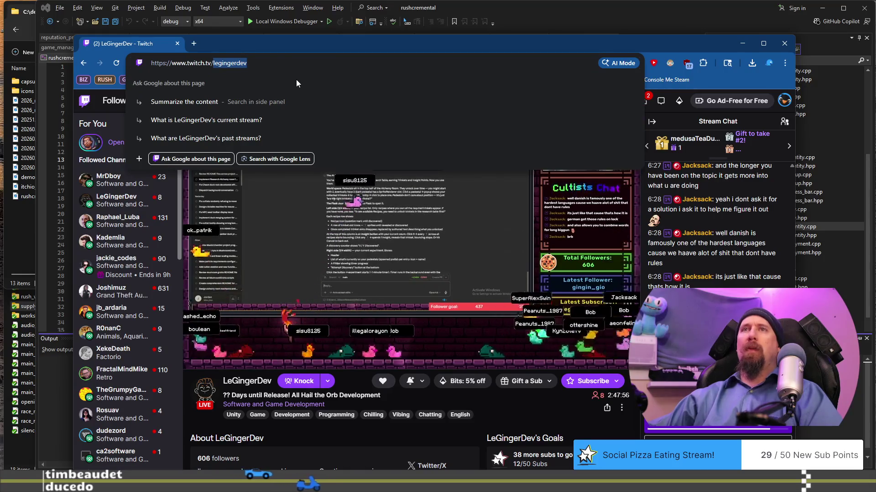
scroll(161, 286, "down", 1)
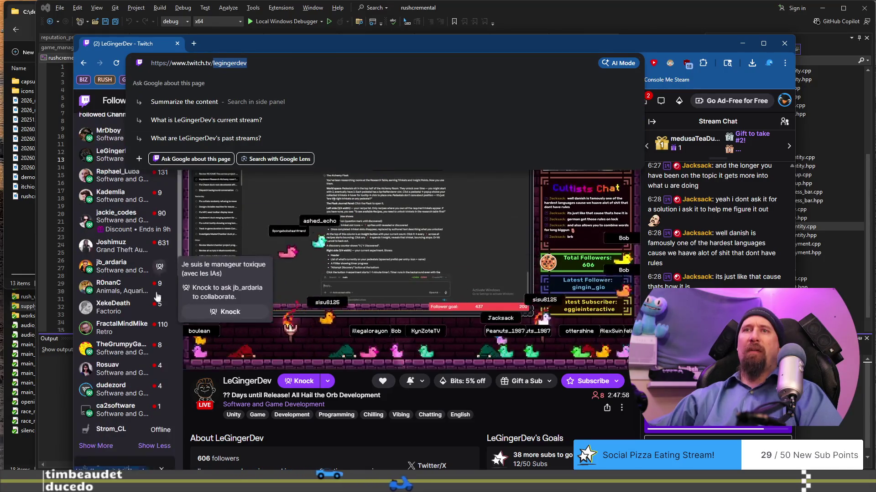
left_click(150, 387)
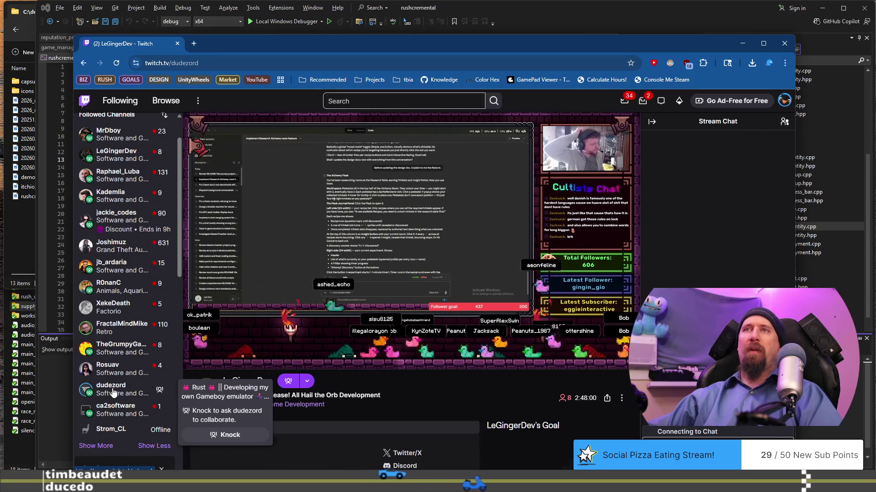
double_click(233, 64)
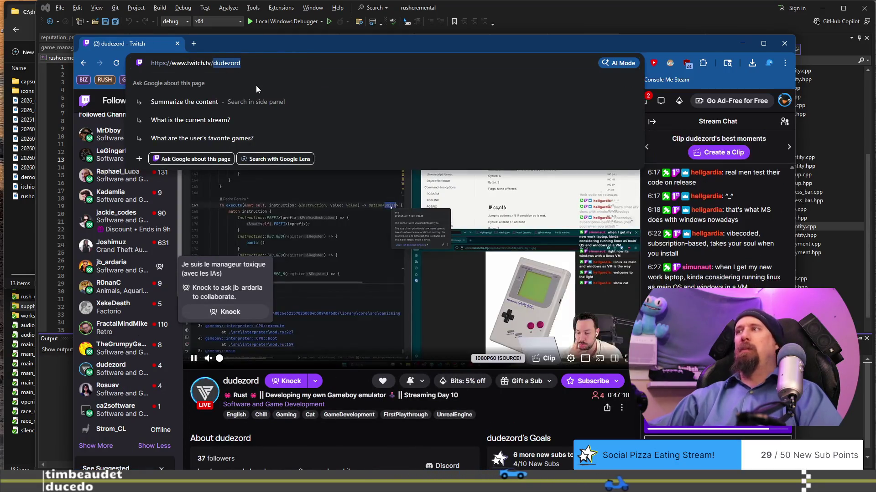